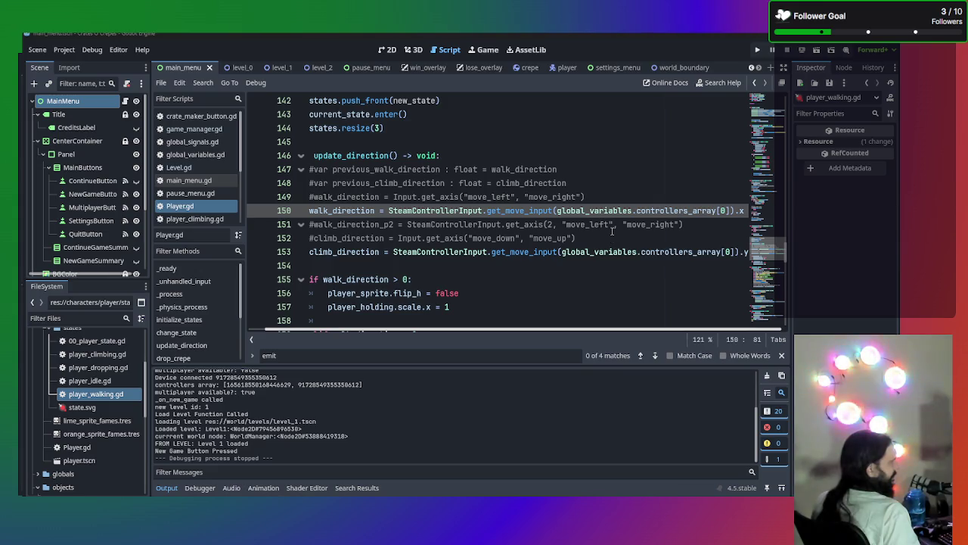
# - Select the climb_direction lines below commented line 149 to inspect them
pyautogui.click(617, 199)
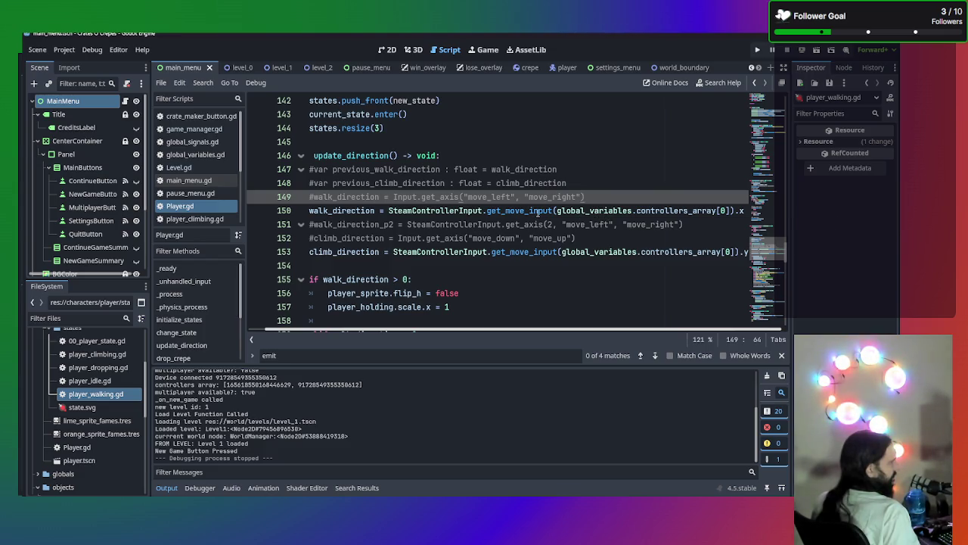
pyautogui.moveTo(532, 281)
pyautogui.mouseDown()
pyautogui.moveTo(365, 237)
pyautogui.moveTo(269, 237)
pyautogui.mouseUp()
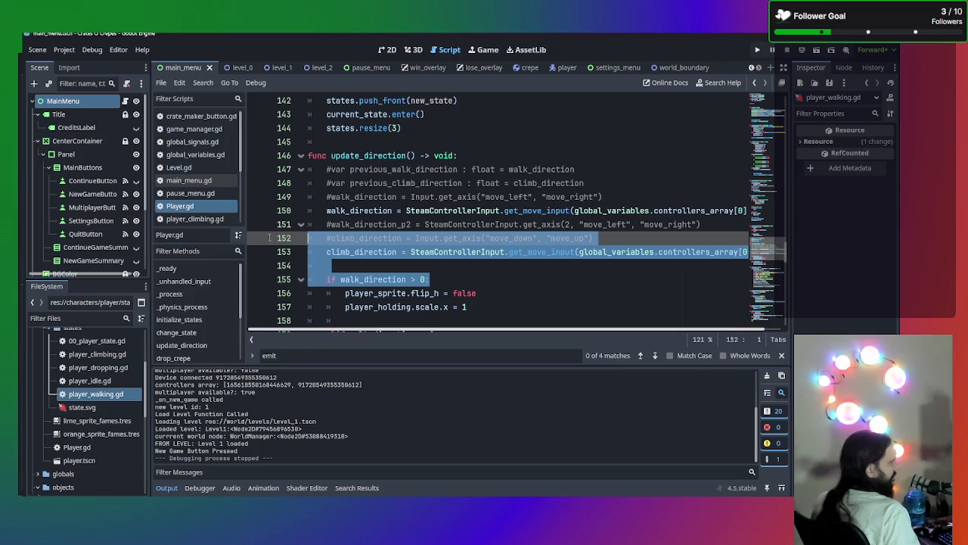
pyautogui.click(625, 200)
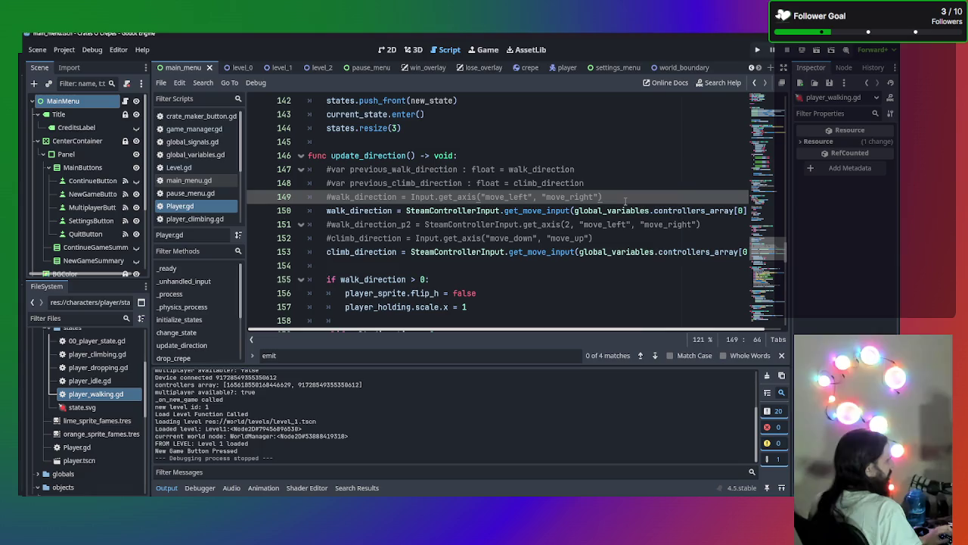
# - Add, then delete, a temporary print(SteamControllerInput.get_move_input()) line below line 149
pyautogui.press('Return')
pyautogui.write('pri')
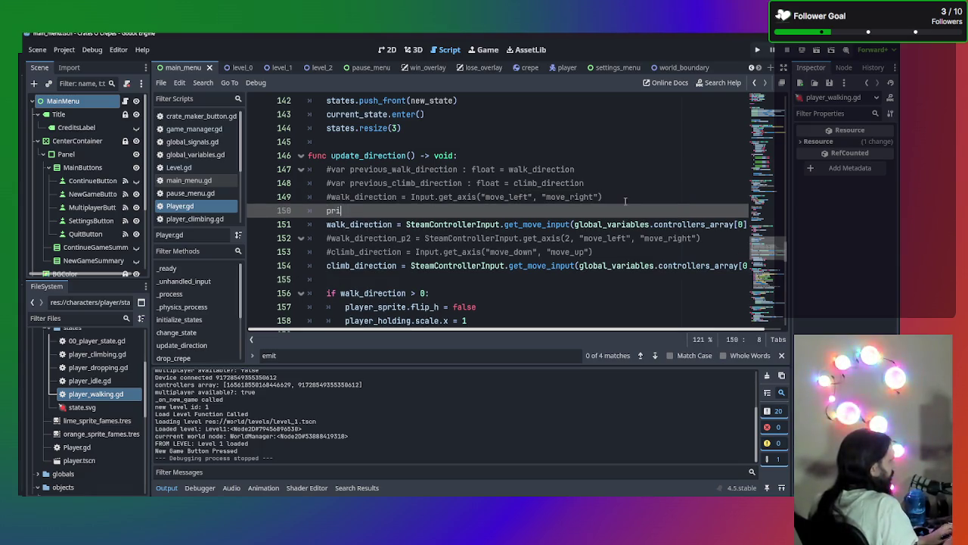
pyautogui.write('nt(get')
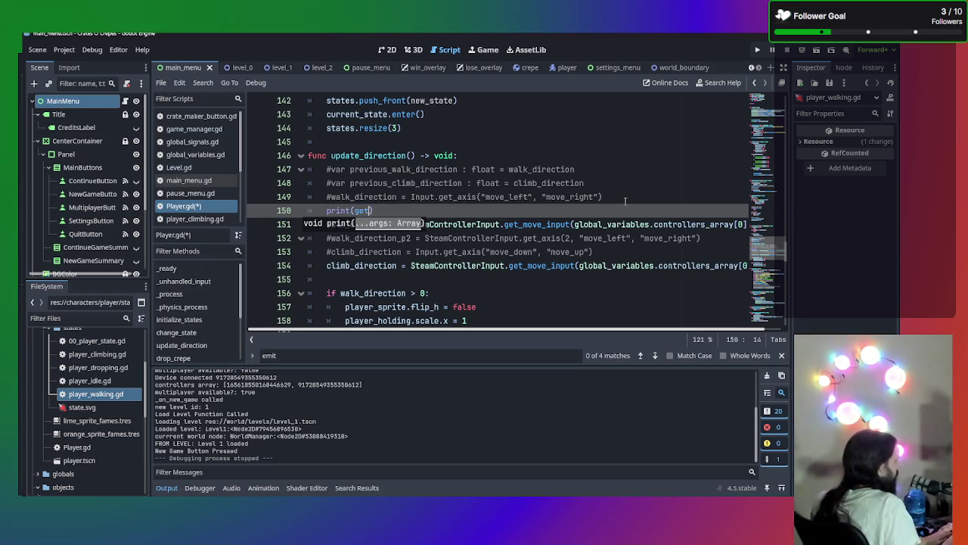
pyautogui.hotkey('ctrl', 'space')
pyautogui.press('Escape')
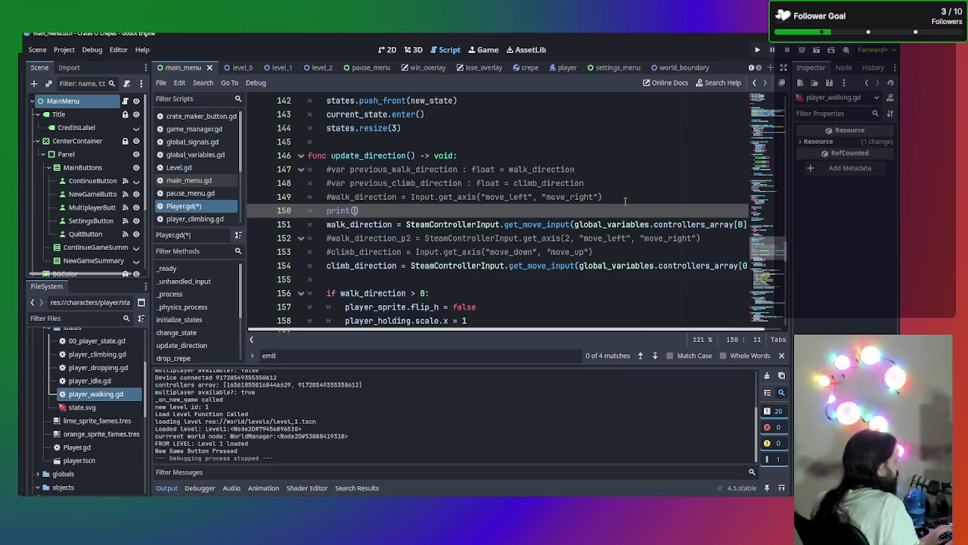
pyautogui.write('Steam')
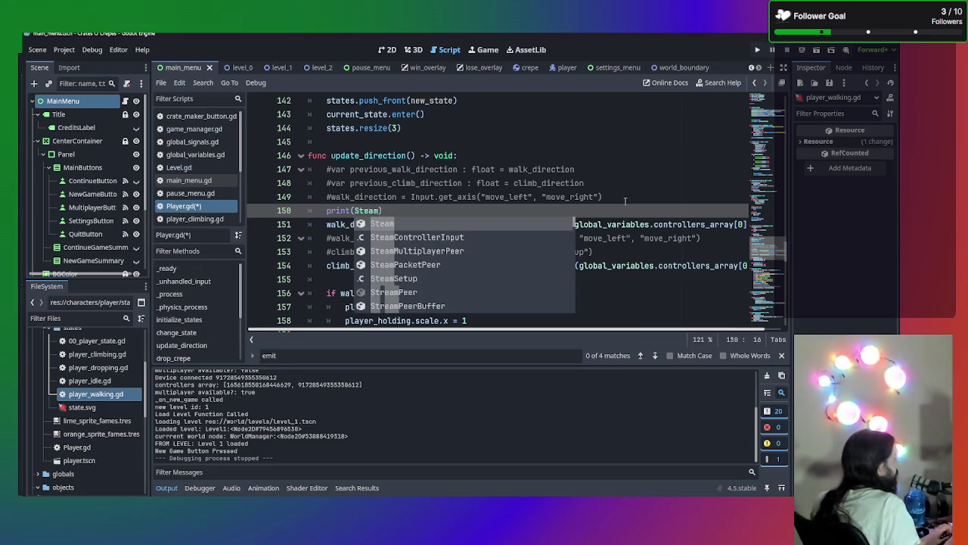
pyautogui.press('Down')
pyautogui.press('Return')
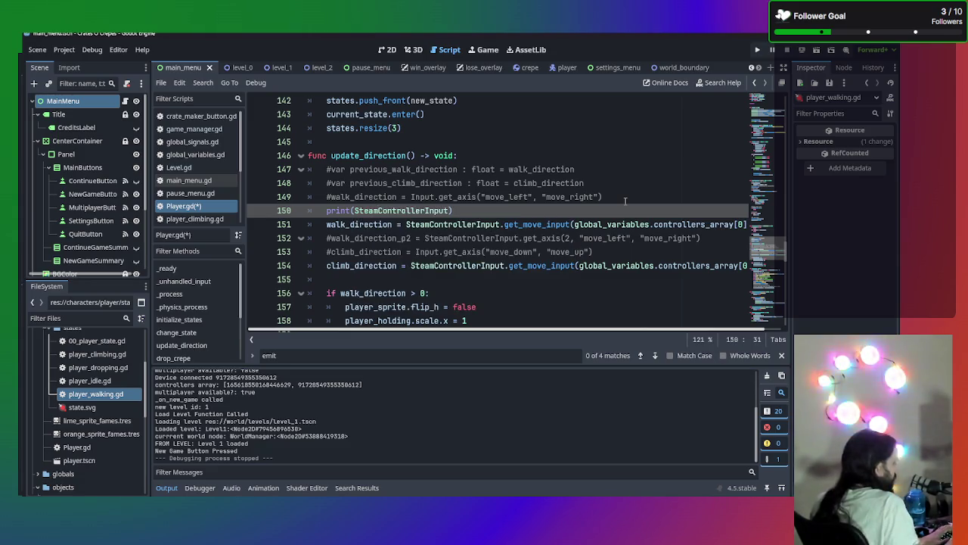
pyautogui.write('.get')
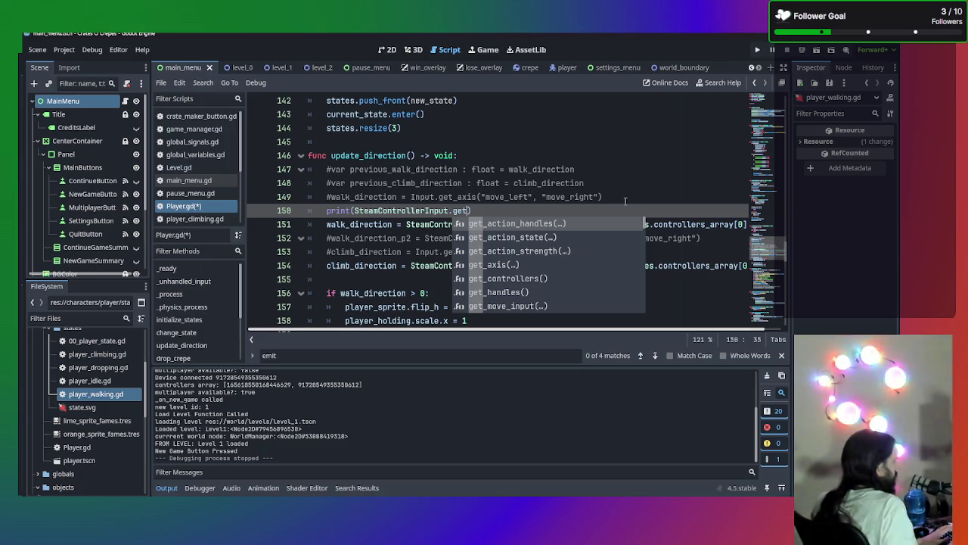
pyautogui.press('Down')
pyautogui.press('Down')
pyautogui.press('Down')
pyautogui.press('Return')
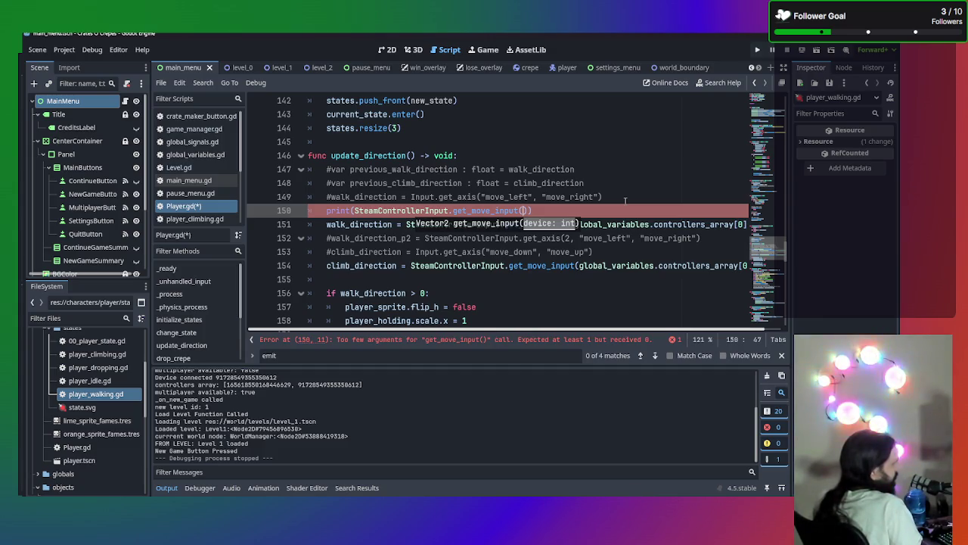
pyautogui.write('))')
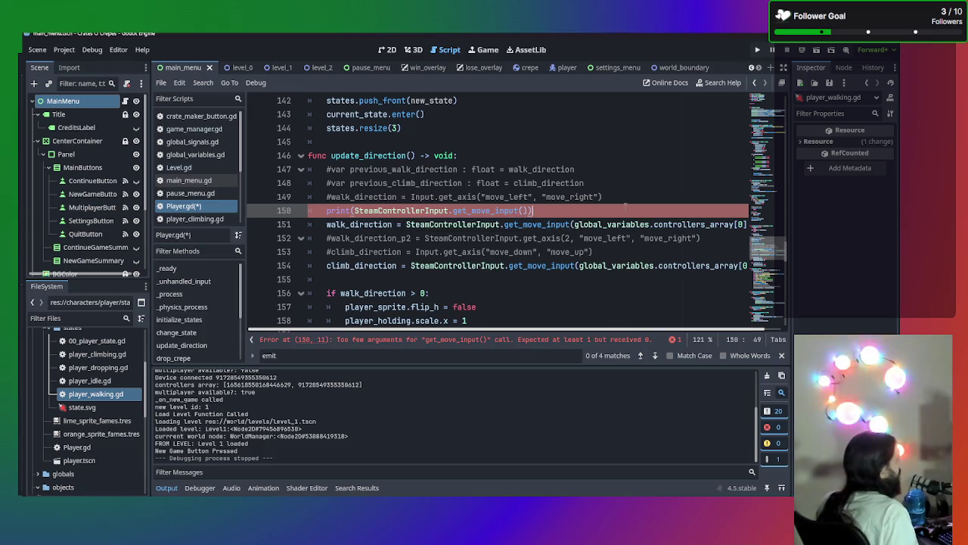
pyautogui.tripleClick(278, 213)
pyautogui.press('BackSpace')
pyautogui.press('BackSpace')
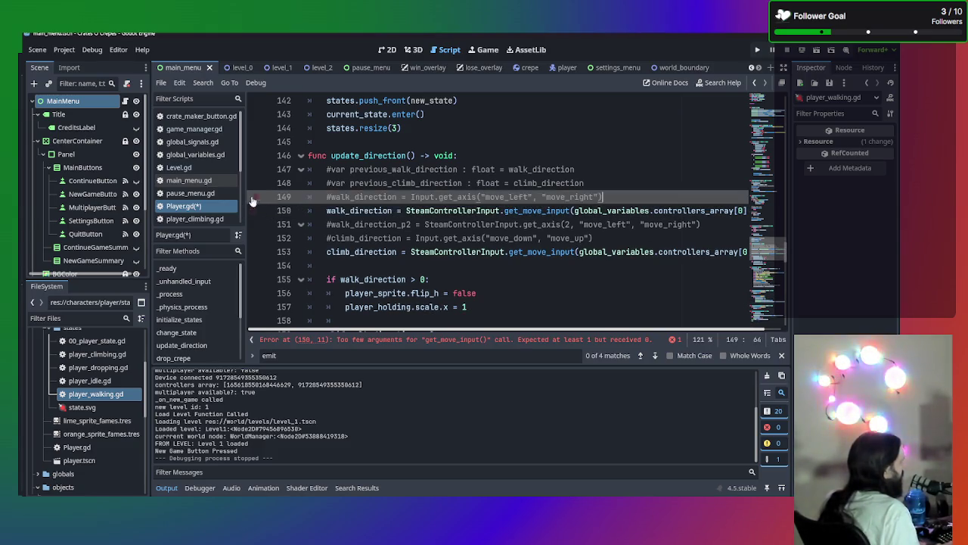
# - Open SteamControllerInput.gd scrolled to get_move_input and switch to the Steam actions file in VS Code
pyautogui.scroll(-3, 203, 212)
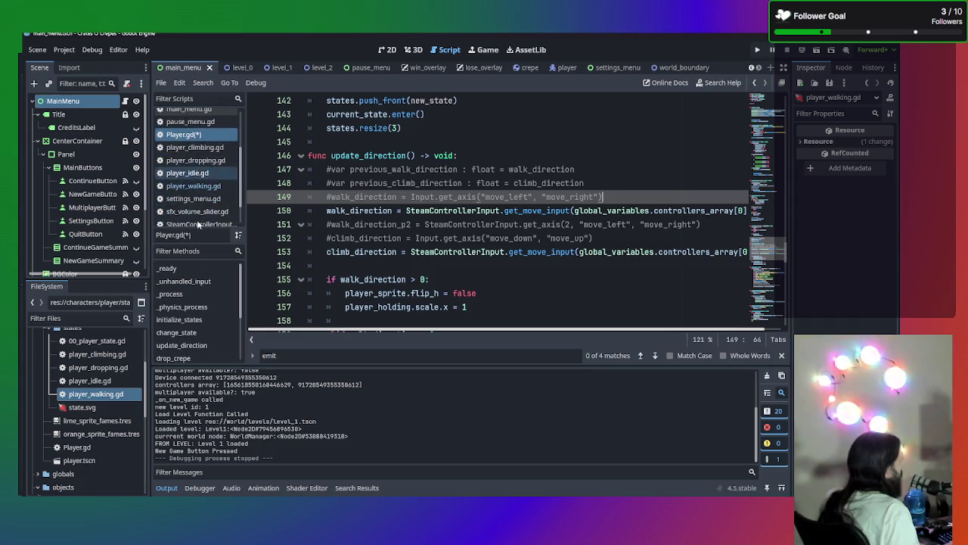
pyautogui.scroll(-1, 198, 219)
pyautogui.click(198, 192)
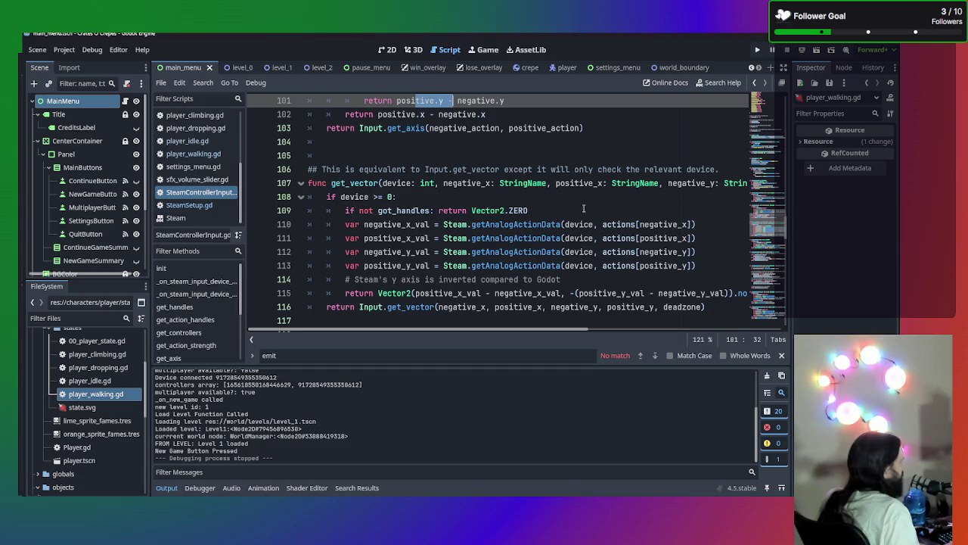
pyautogui.scroll(-5, 583, 208)
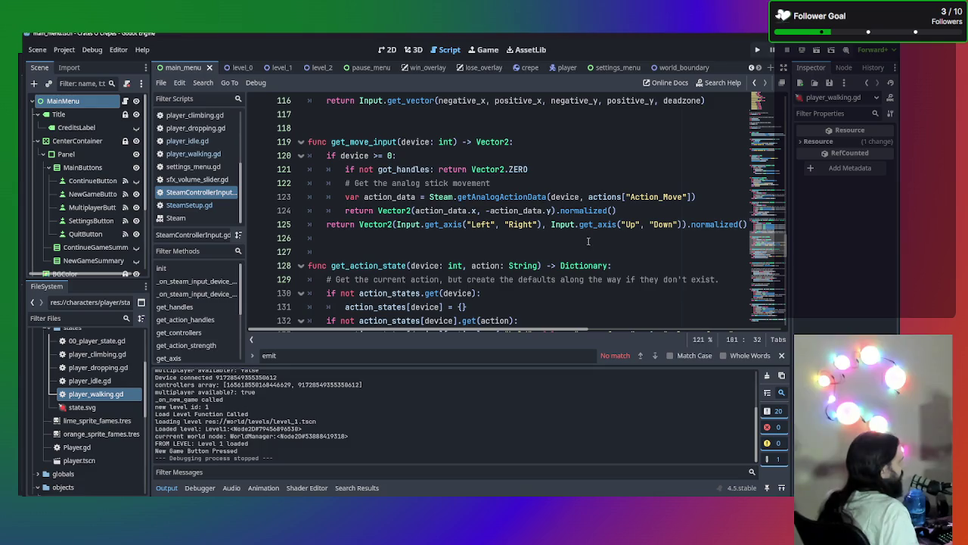
pyautogui.hotkey('alt', 'Tab')
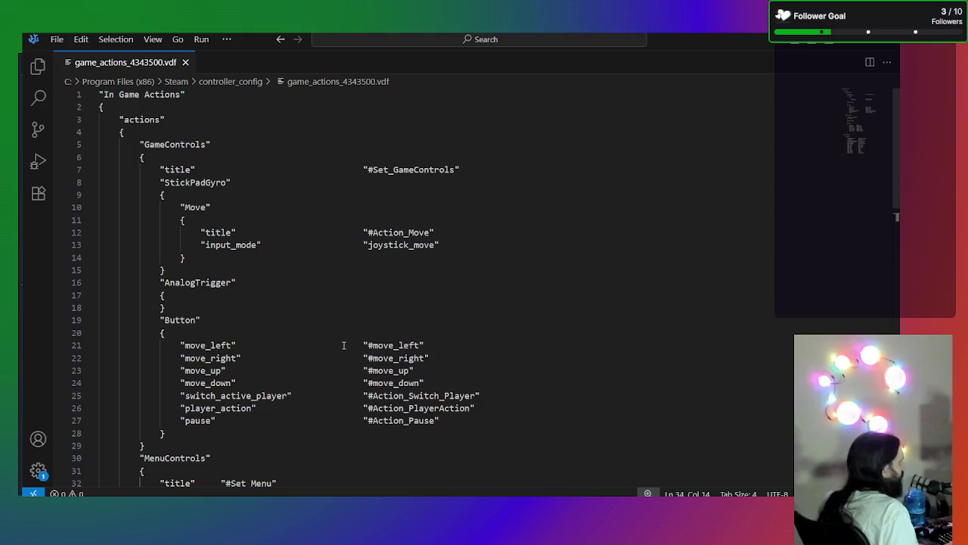
# - Scroll through game_actions_4343500.vdf and select the Move action name on line 10
pyautogui.scroll(-2, 344, 345)
pyautogui.scroll(-6, 345, 345)
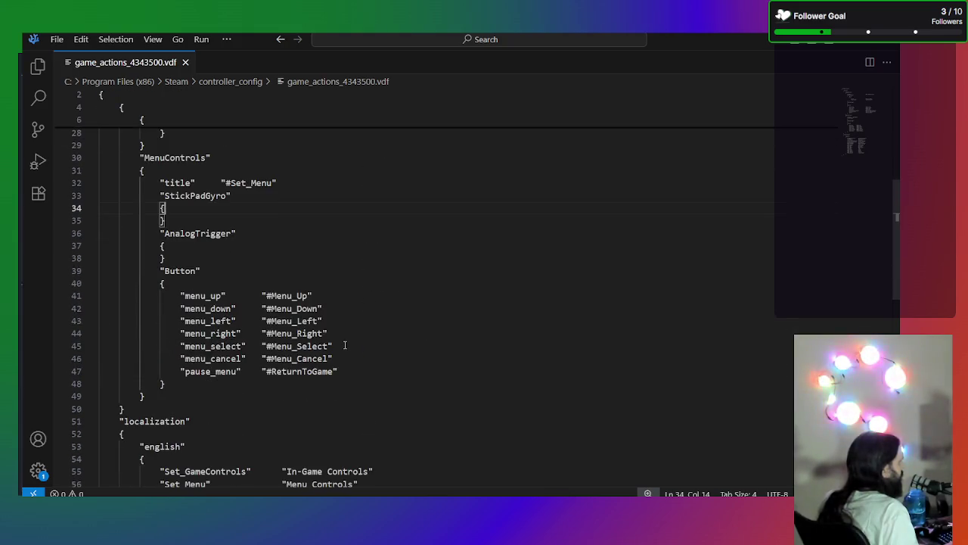
pyautogui.scroll(-6, 344, 345)
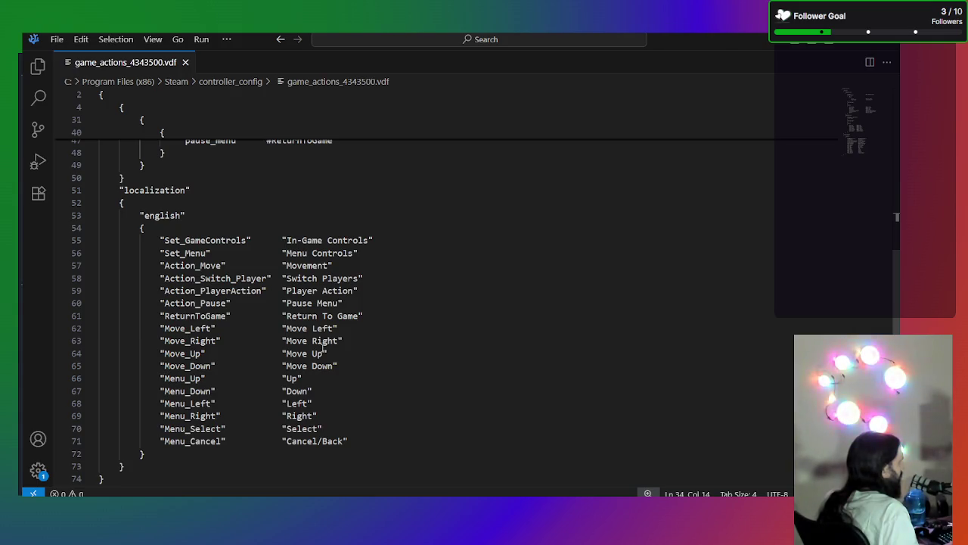
pyautogui.scroll(15, 324, 346)
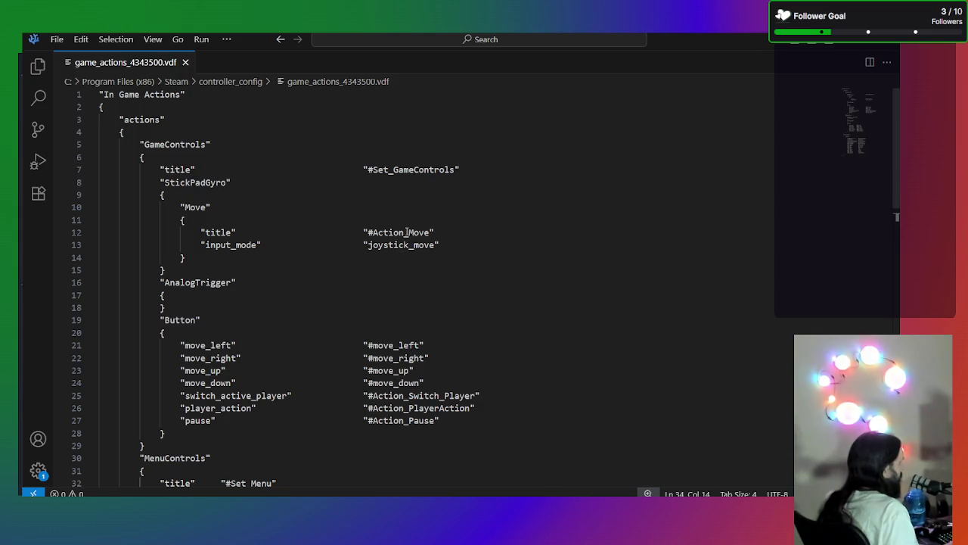
pyautogui.doubleClick(195, 208)
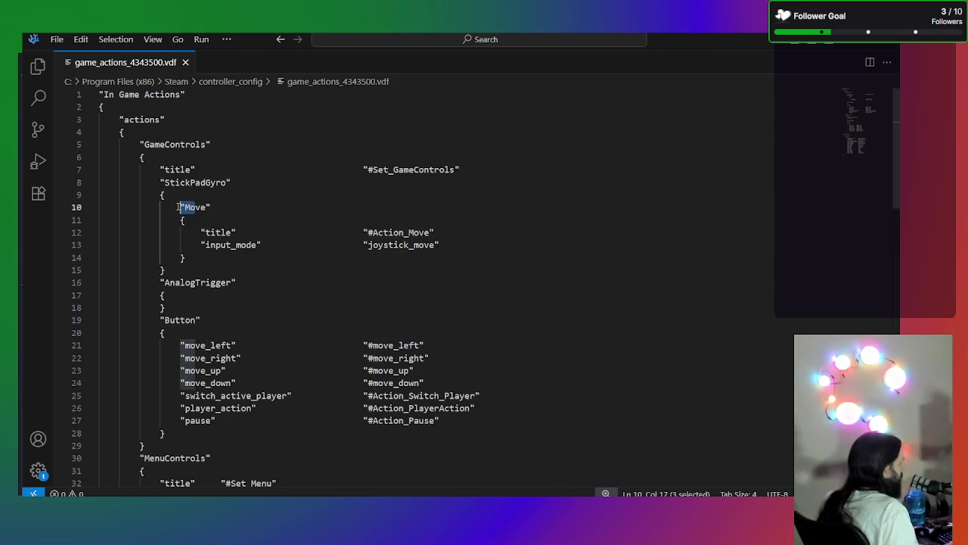
pyautogui.click(210, 206)
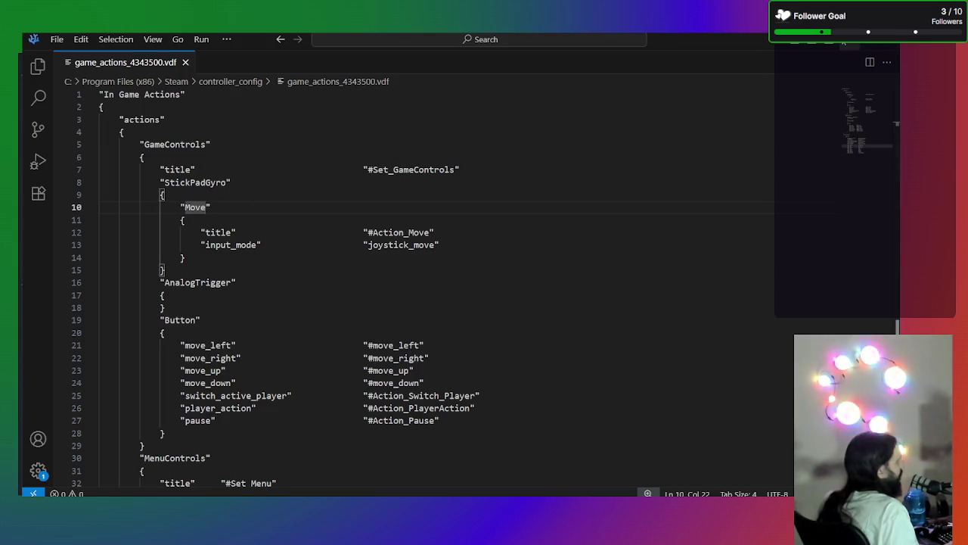
# - Back in Godot, delete 'Action_' on line 123 so it reads actions["Move"], then run the project
pyautogui.click(845, 43)
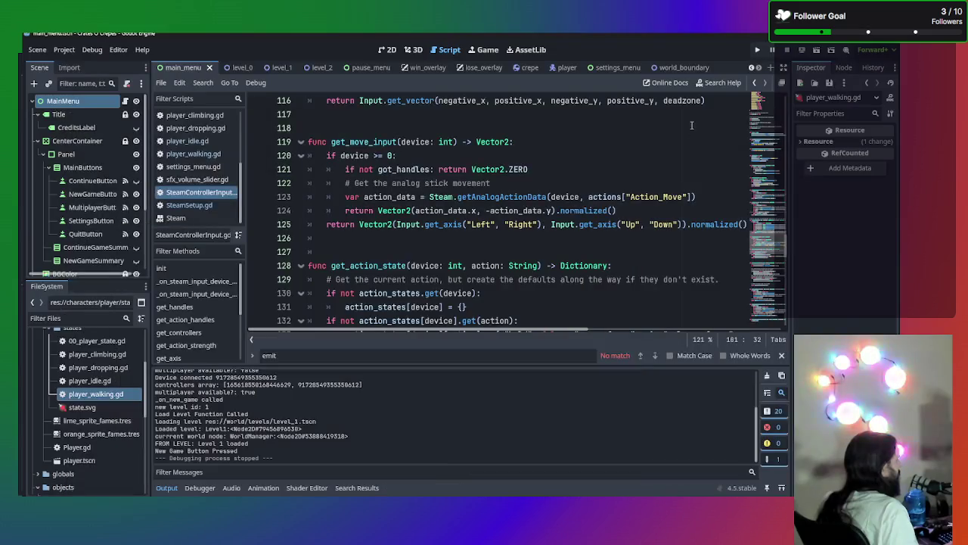
pyautogui.scroll(-1, 582, 208)
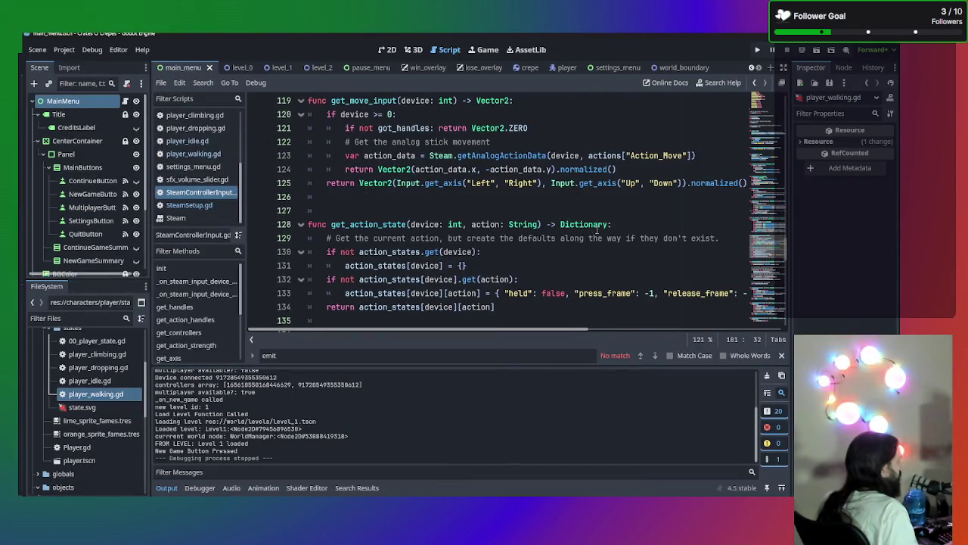
pyautogui.click(656, 155)
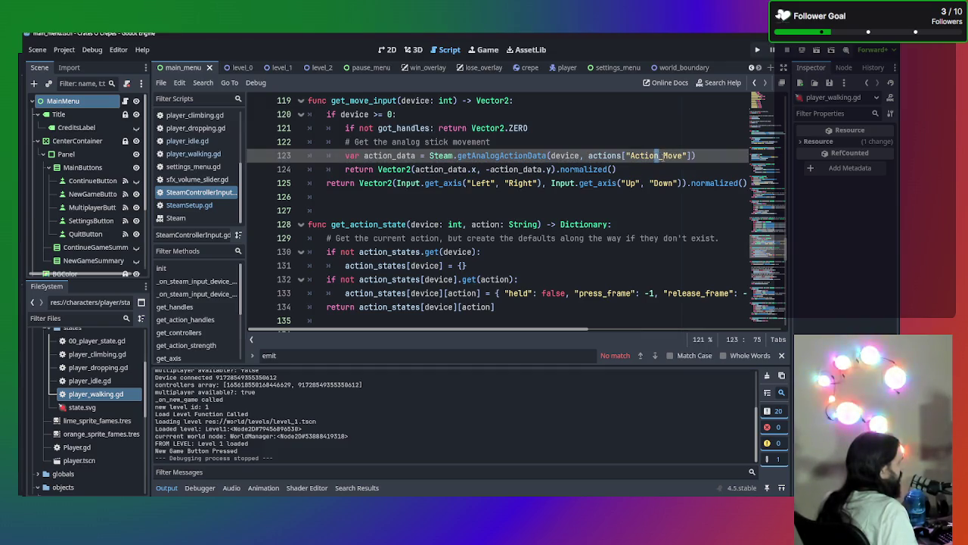
pyautogui.moveTo(664, 155); pyautogui.dragTo(631, 155)
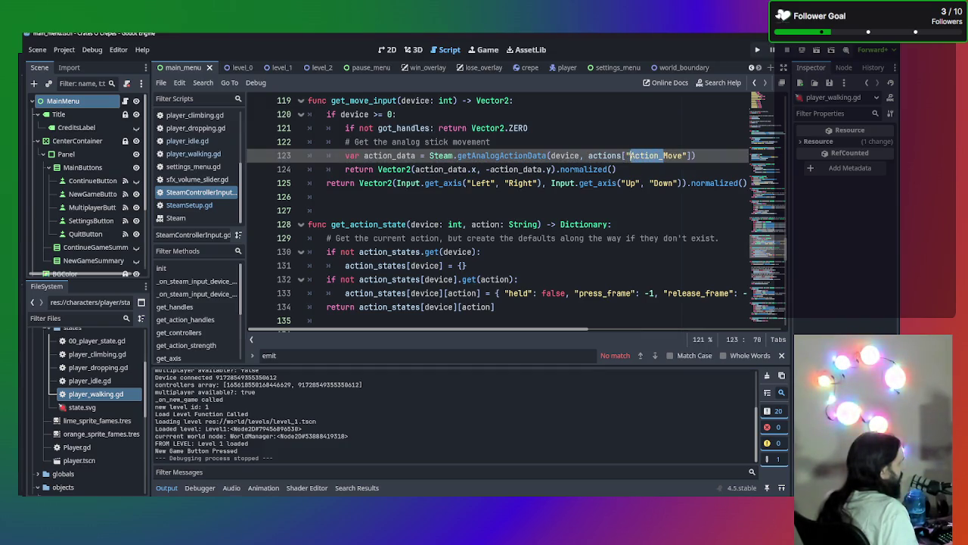
pyautogui.press('BackSpace')
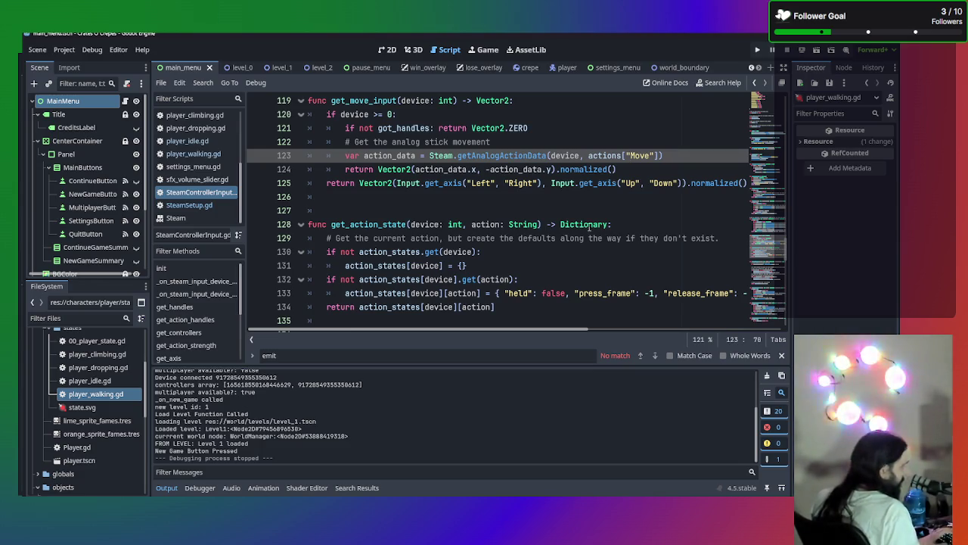
pyautogui.scroll(1, 563, 218)
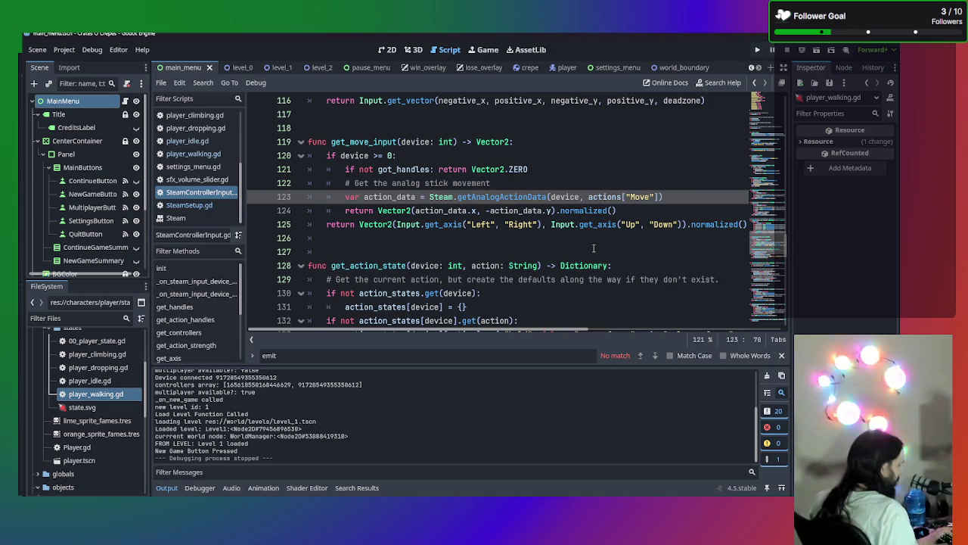
pyautogui.press('F5')
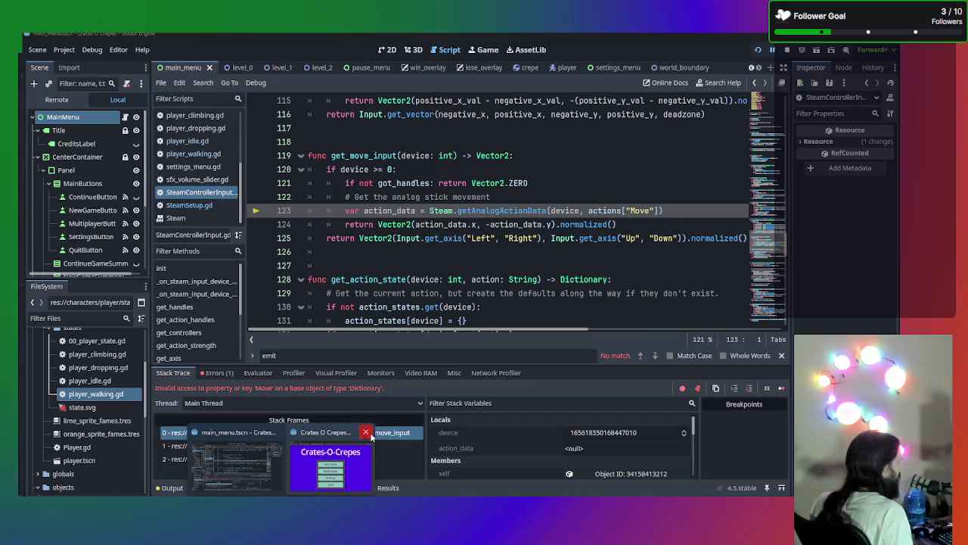
# - Stop the running game with F8 and glance at the game actions file again
pyautogui.press('F8')
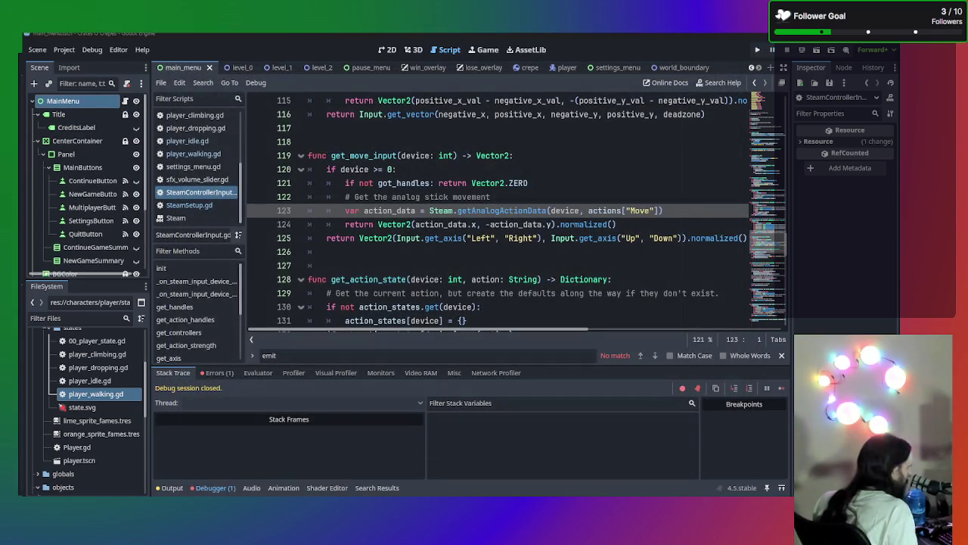
pyautogui.hotkey('alt', 'Tab')
pyautogui.hotkey('alt', 'Tab')
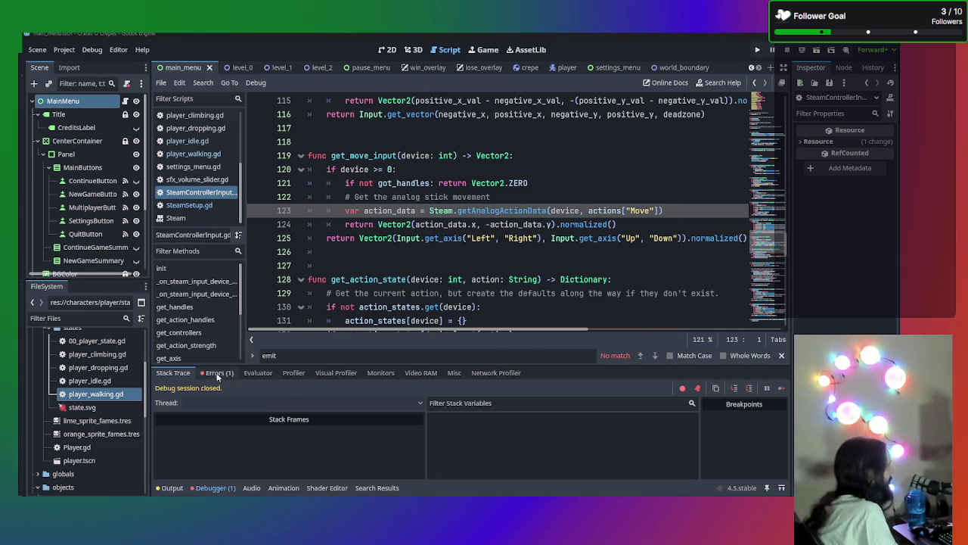
pyautogui.click(218, 372)
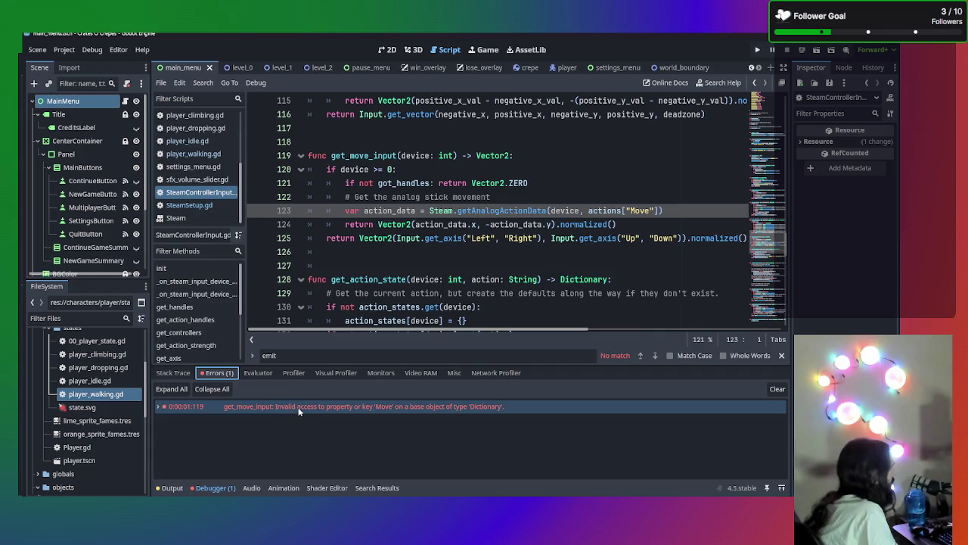
pyautogui.moveTo(340, 406)
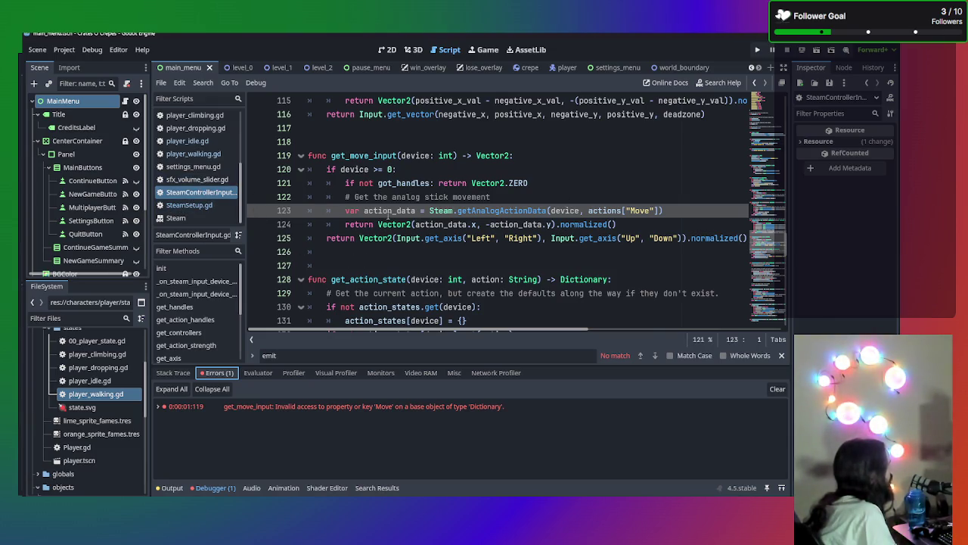
# - Rename the Action_Move key in the action_names dictionary to Move
pyautogui.scroll(20, 388, 217)
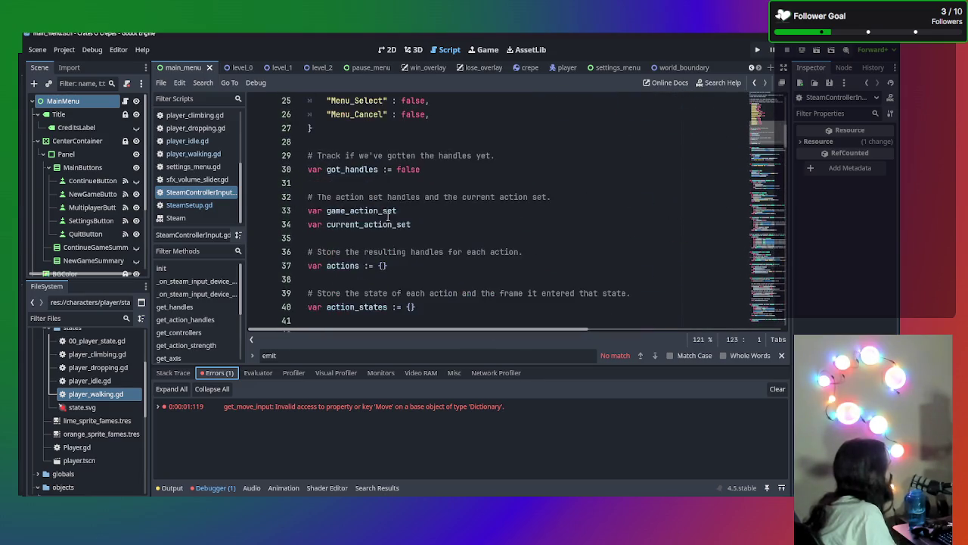
pyautogui.scroll(7, 388, 217)
pyautogui.scroll(-1, 401, 182)
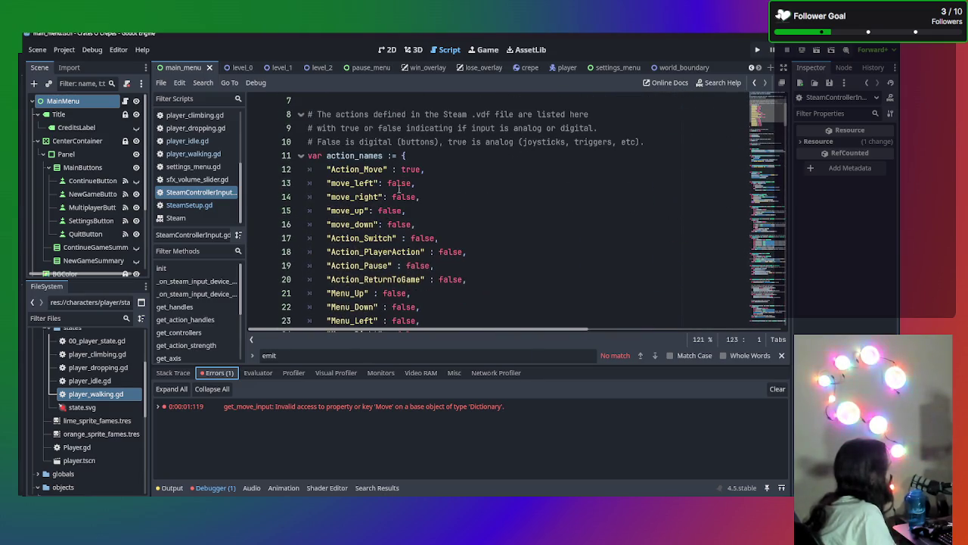
pyautogui.moveTo(363, 169); pyautogui.dragTo(331, 169)
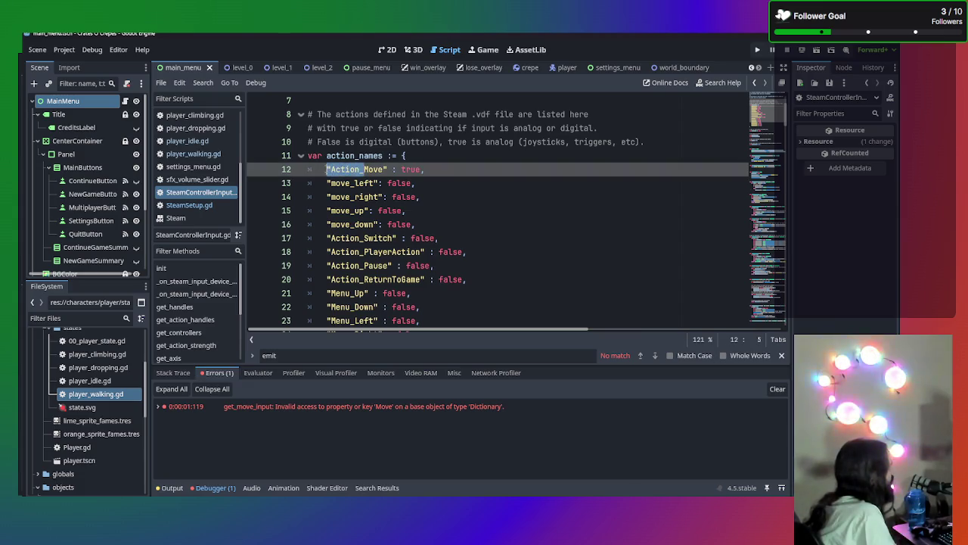
pyautogui.press('BackSpace')
# - Compare the action names with the Steam .vdf file and review the script's get_handles code
pyautogui.scroll(-2, 350, 186)
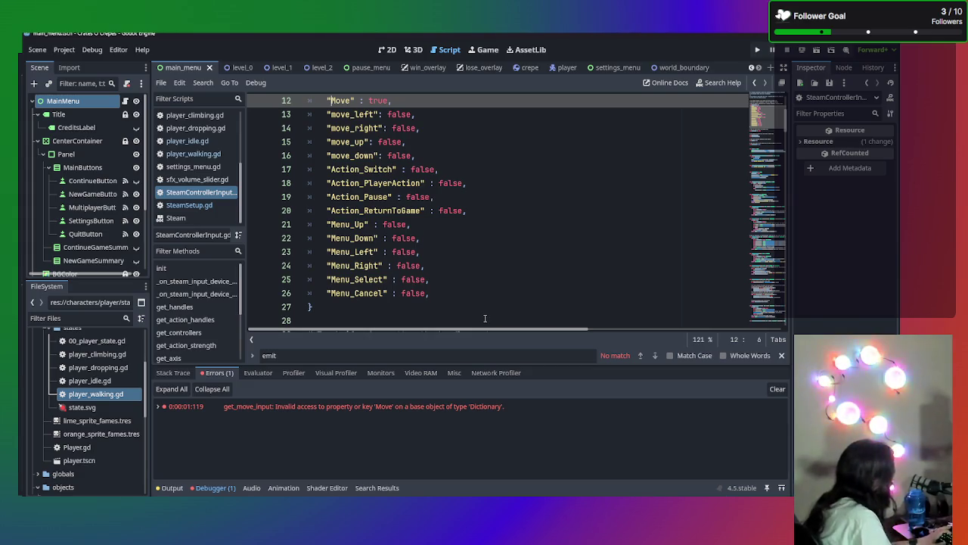
pyautogui.scroll(2, 500, 314)
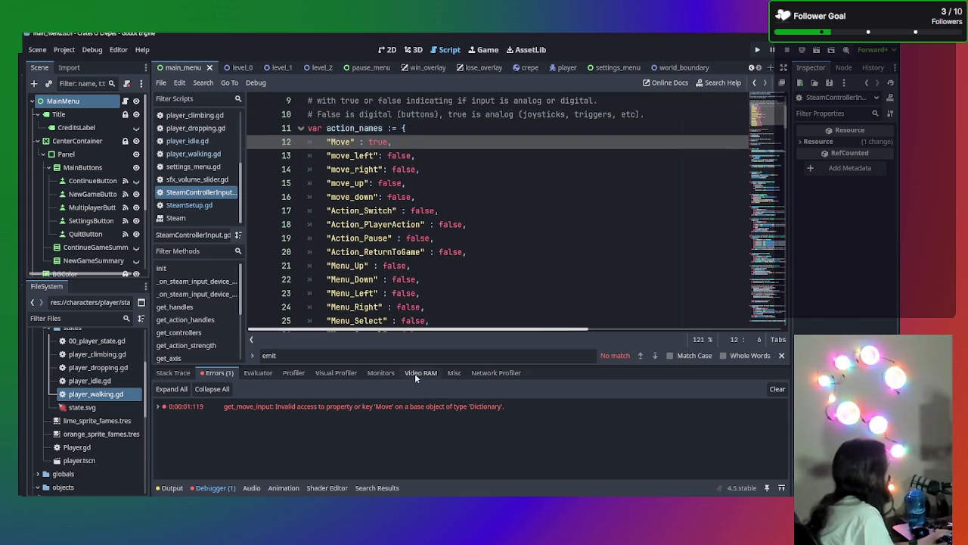
pyautogui.hotkey('alt', 'Tab')
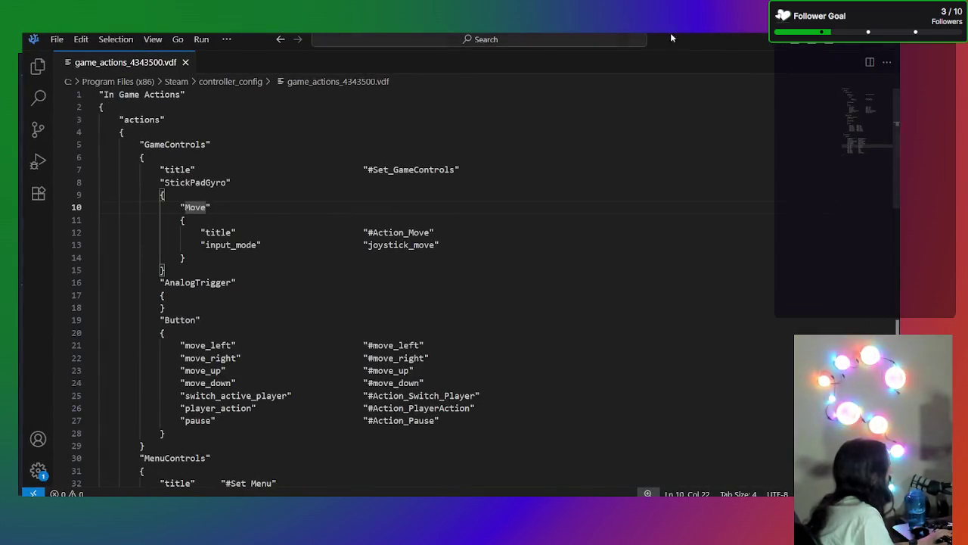
pyautogui.hotkey('alt', 'Tab')
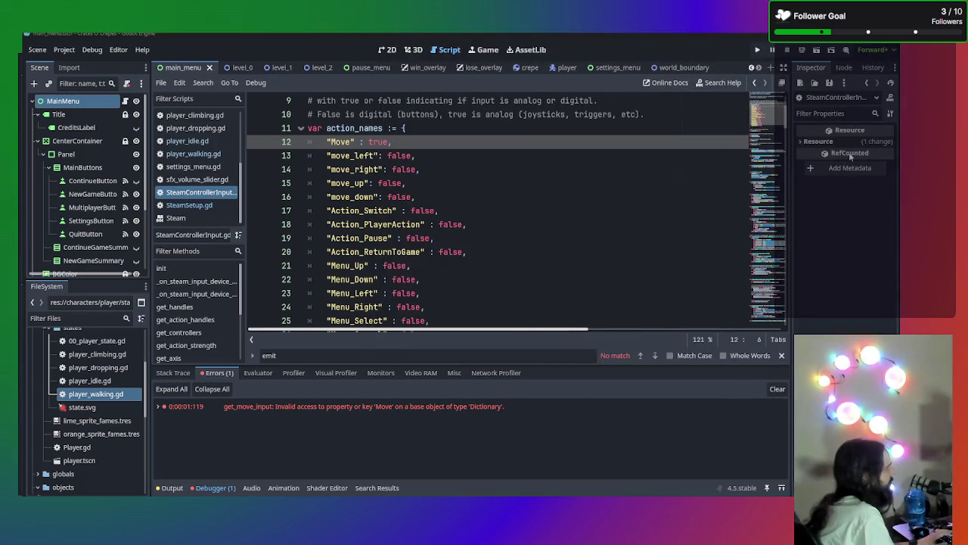
pyautogui.scroll(-3, 375, 174)
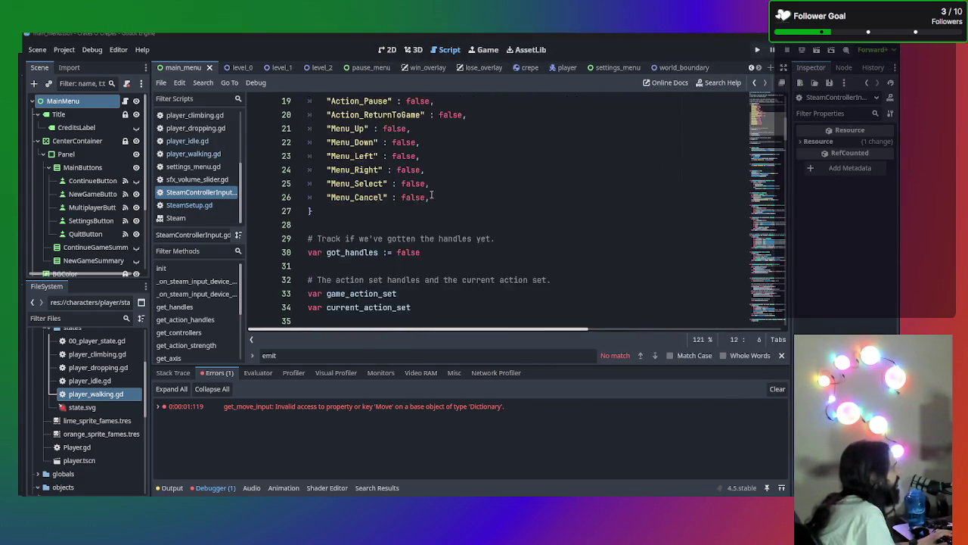
pyautogui.scroll(4, 442, 198)
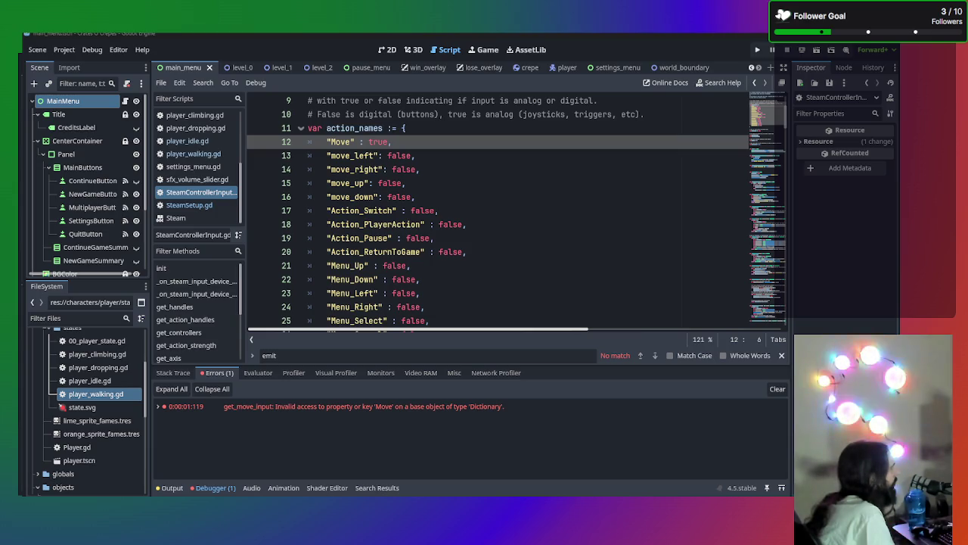
pyautogui.scroll(-5, 605, 183)
pyautogui.scroll(3, 630, 168)
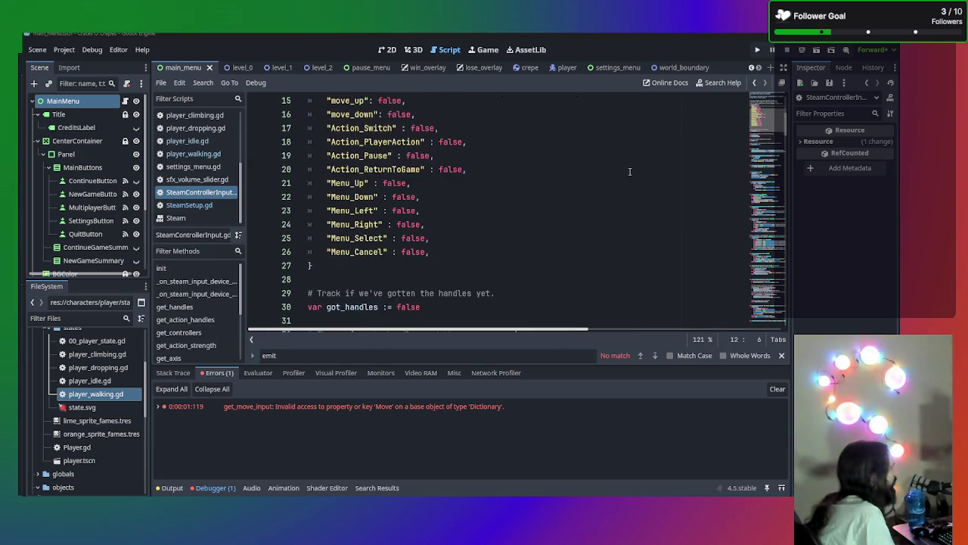
pyautogui.scroll(-3, 630, 168)
pyautogui.scroll(-10, 630, 168)
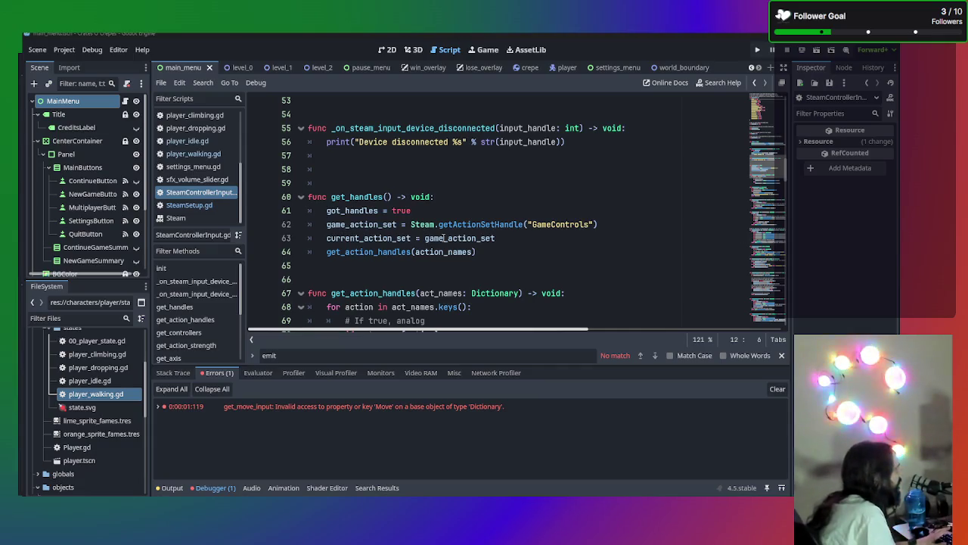
pyautogui.scroll(-4, 413, 178)
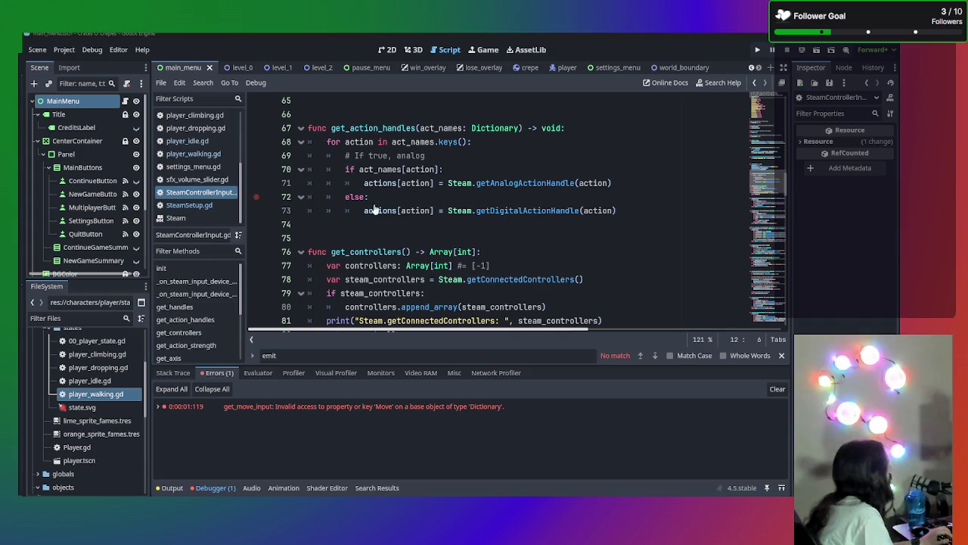
pyautogui.scroll(18, 374, 210)
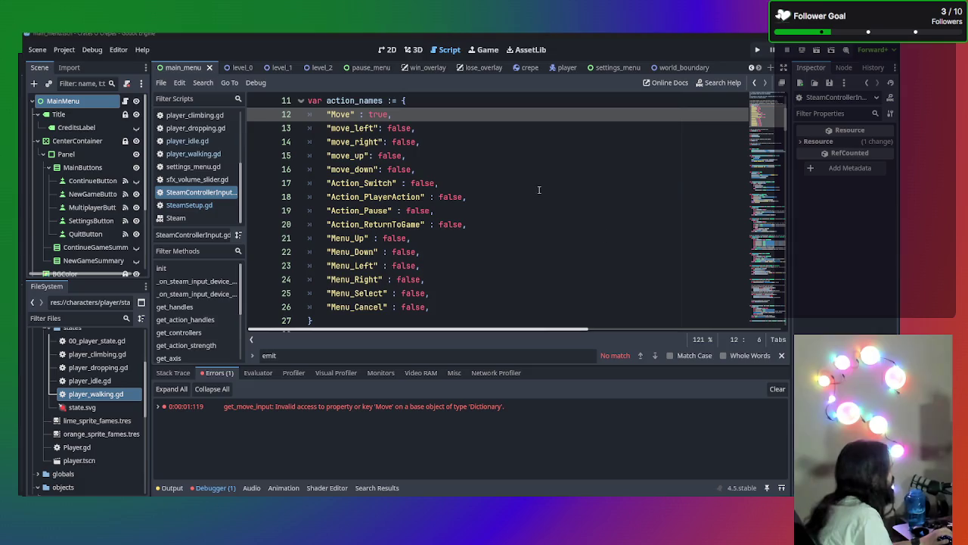
pyautogui.scroll(3, 538, 190)
pyautogui.scroll(-2, 531, 193)
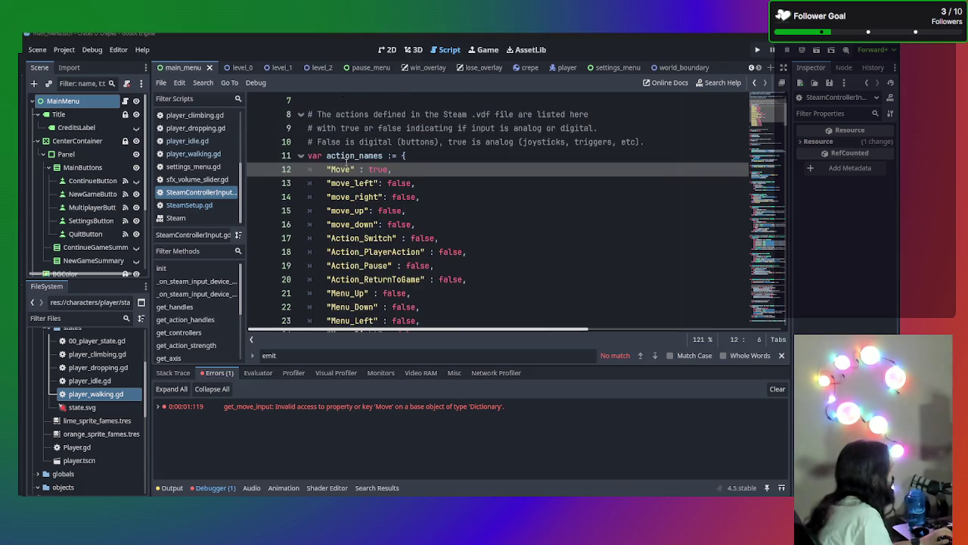
pyautogui.scroll(-4, 391, 169)
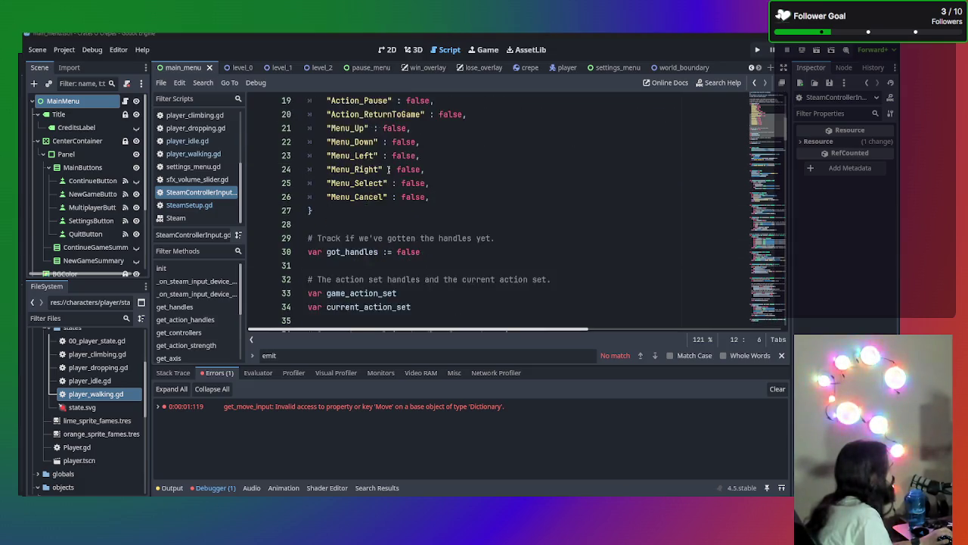
pyautogui.scroll(3, 388, 169)
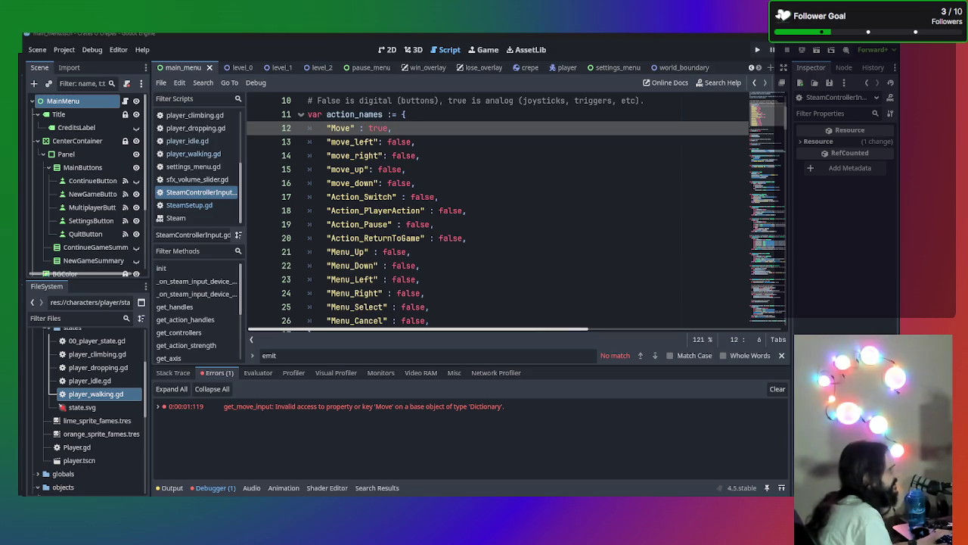
pyautogui.scroll(-2, 613, 245)
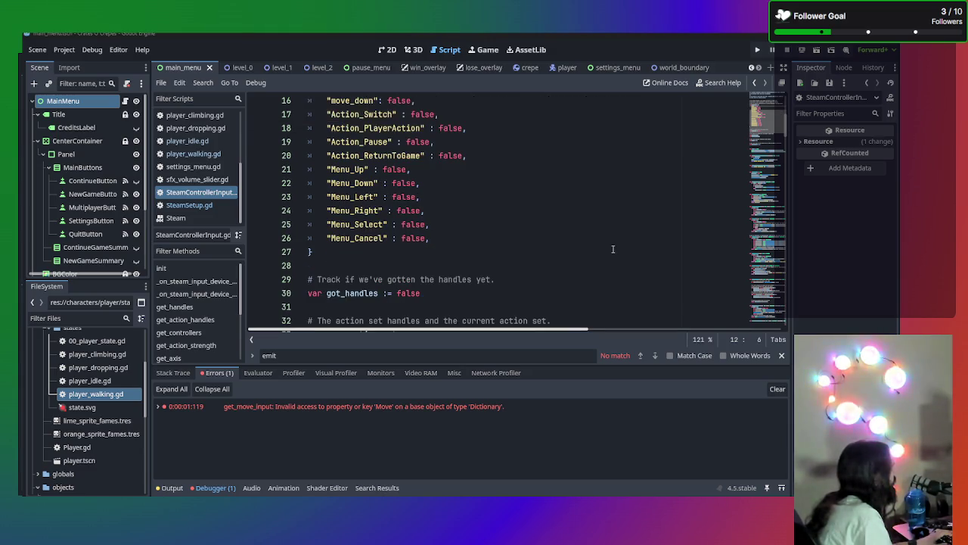
pyautogui.scroll(2, 613, 245)
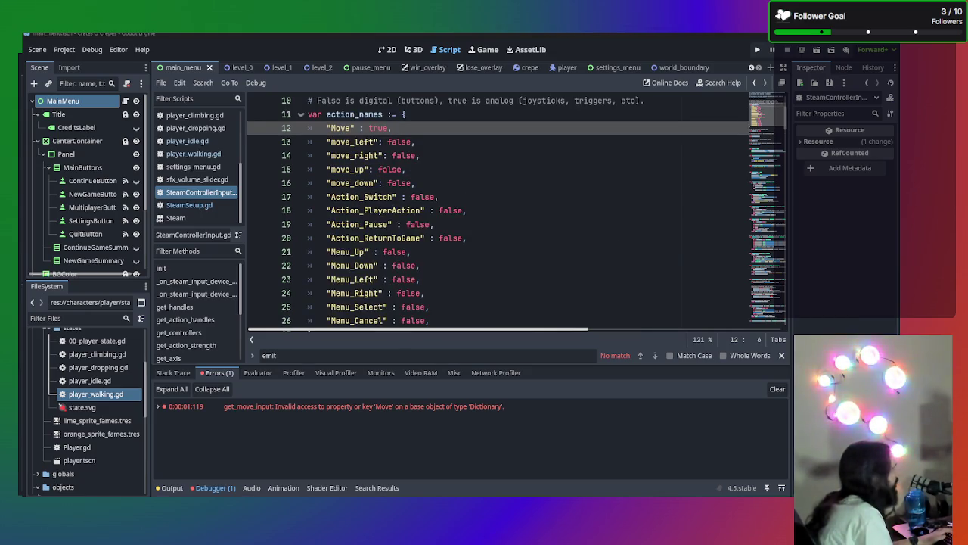
pyautogui.scroll(-1, 491, 196)
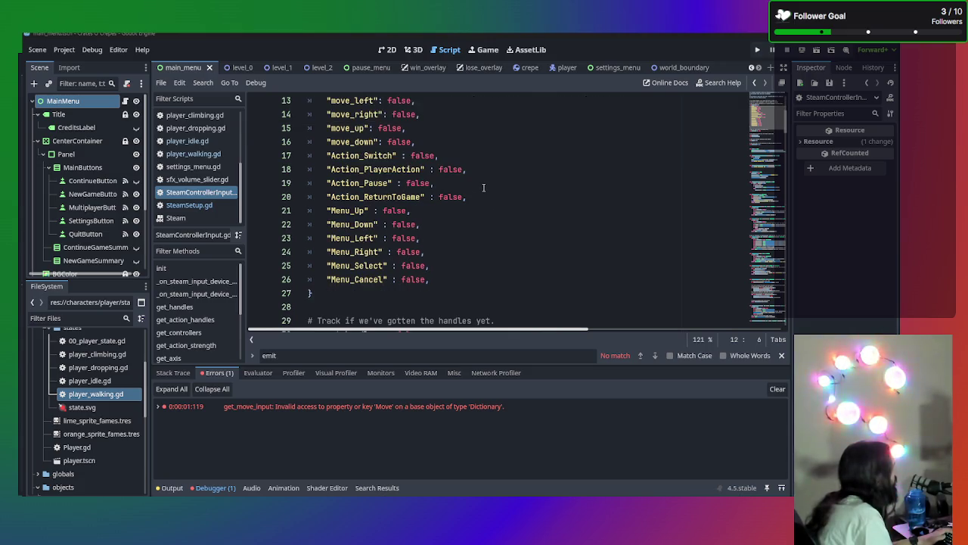
pyautogui.scroll(1, 481, 210)
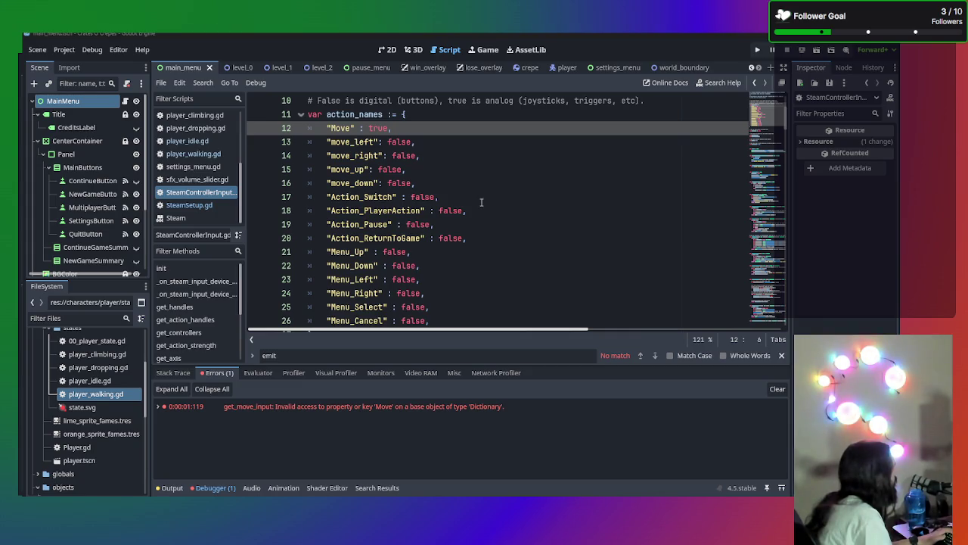
pyautogui.scroll(-1, 481, 212)
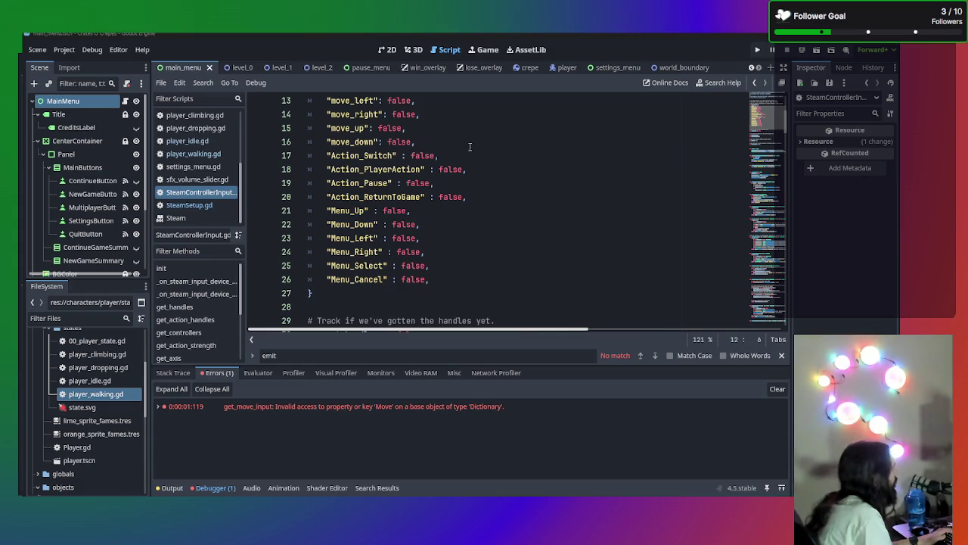
# - Start a new quoted entry line below Action_ReturnToGame in action_names
pyautogui.click(489, 202)
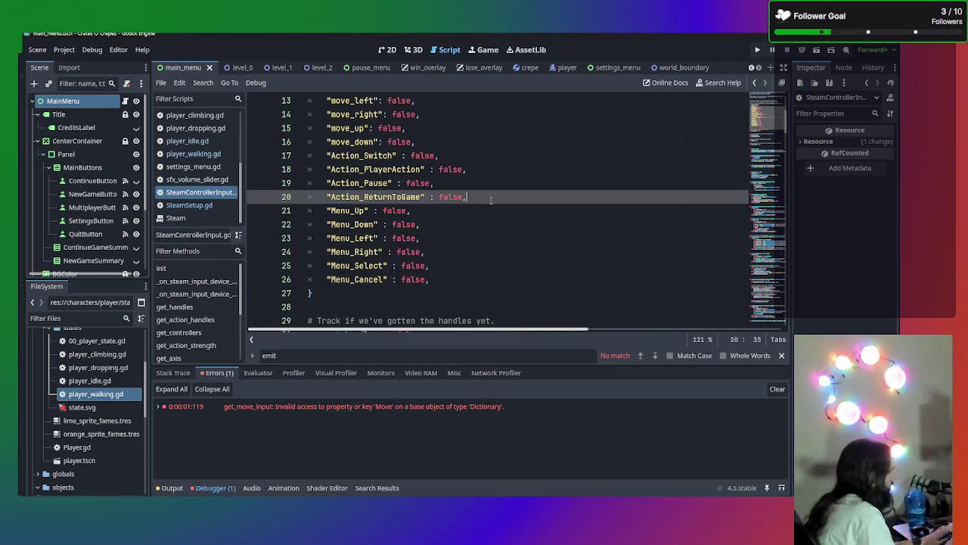
pyautogui.press('Return')
pyautogui.write('"')
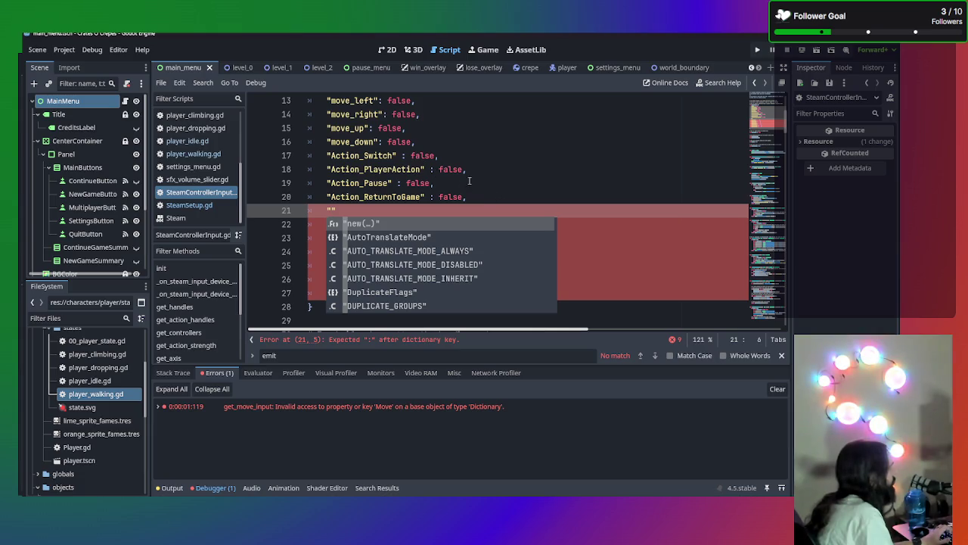
# - Rename Action_ReturnToGame to ReturnToGame and delete the leftover empty "" entry line
pyautogui.scroll(1, 493, 189)
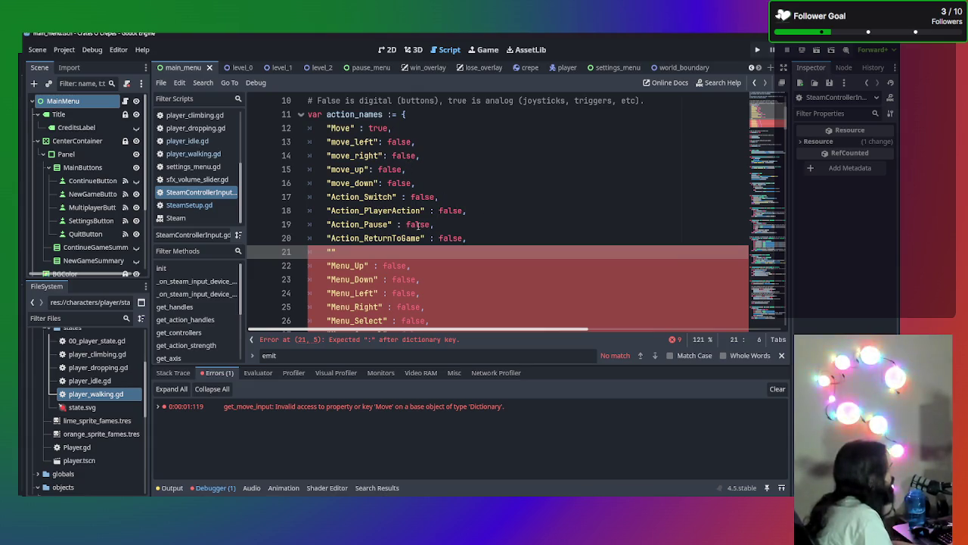
pyautogui.click(365, 237)
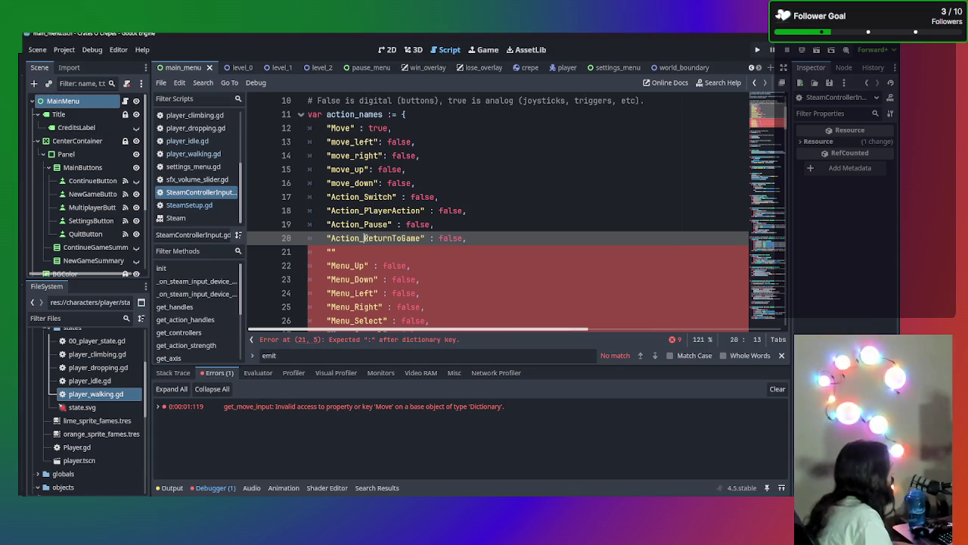
pyautogui.moveTo(365, 237); pyautogui.dragTo(330, 238)
pyautogui.press('BackSpace')
pyautogui.click(336, 251)
pyautogui.press('BackSpace')
pyautogui.press('BackSpace')
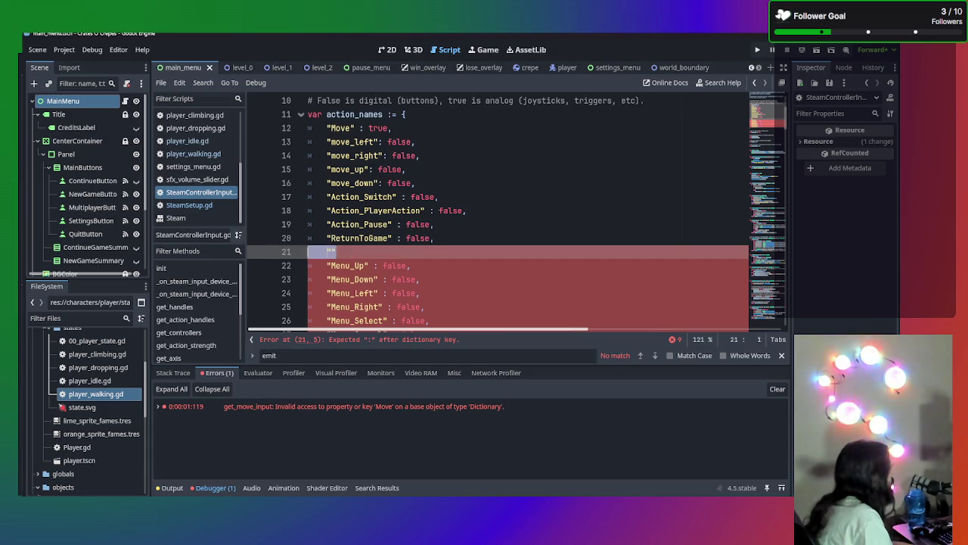
pyautogui.press('BackSpace')
pyautogui.click(368, 211)
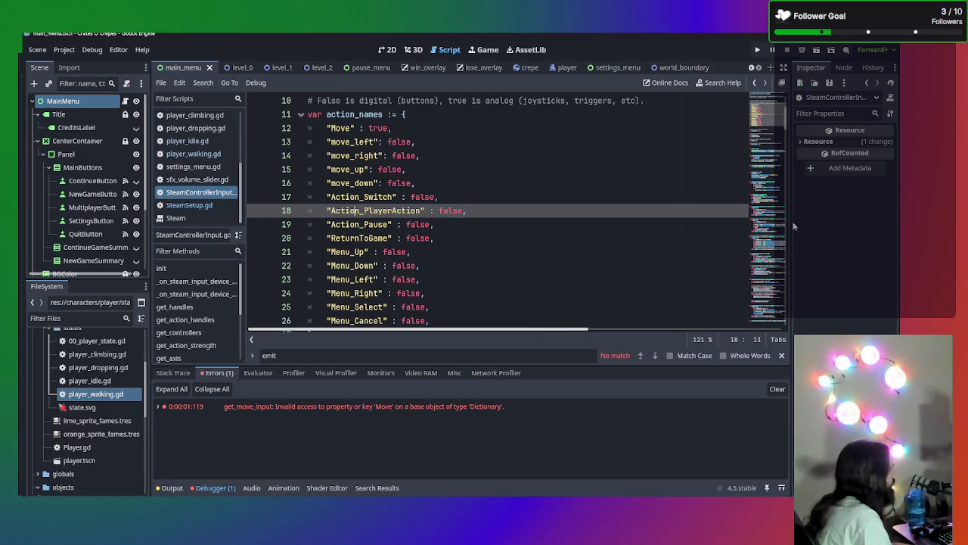
# - Scroll through the action_names dictionary and place the caret on the Menu_Left entry
pyautogui.scroll(-2, 529, 208)
pyautogui.scroll(2, 435, 202)
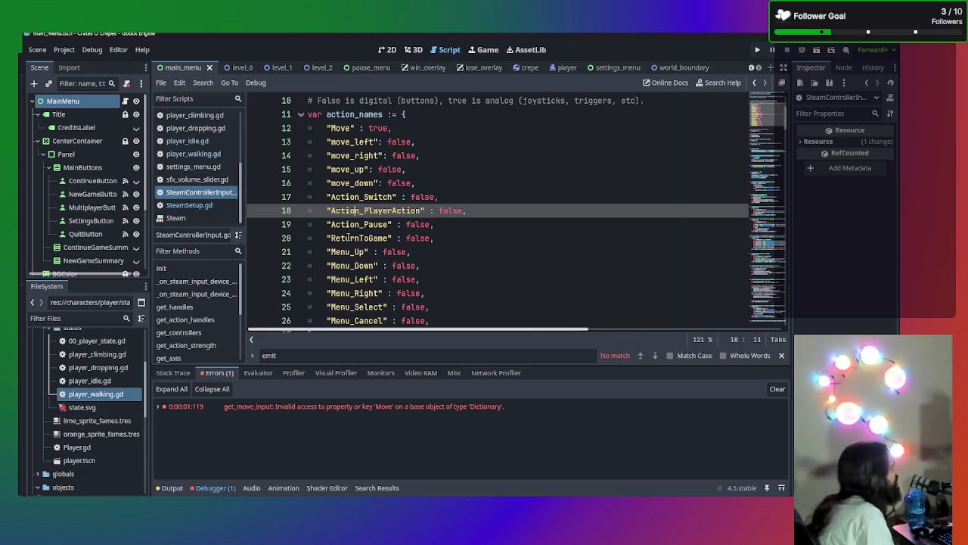
pyautogui.scroll(-1, 348, 237)
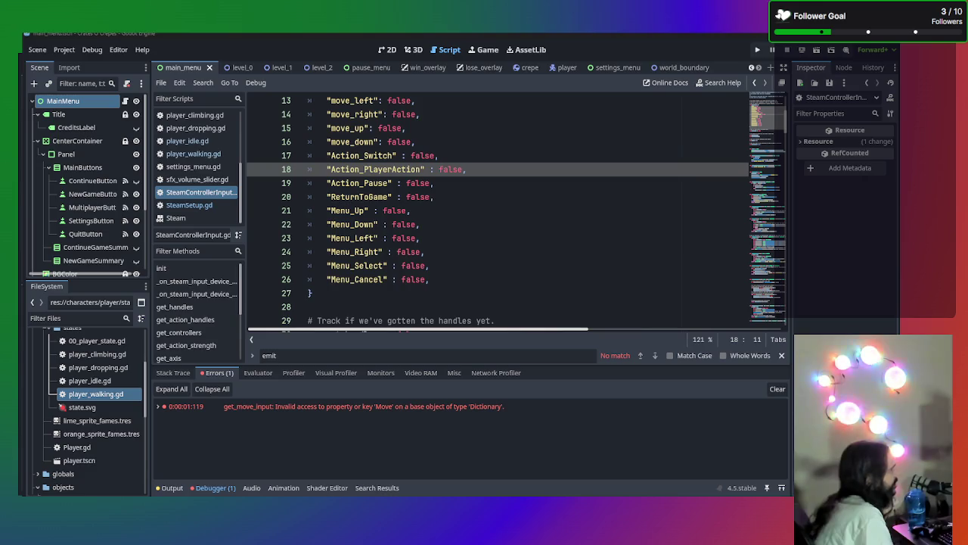
pyautogui.scroll(2, 503, 266)
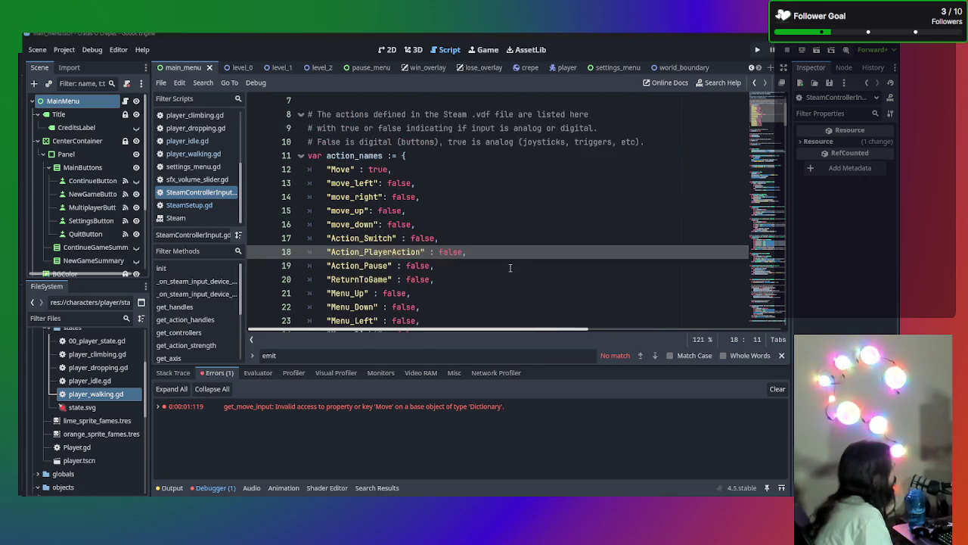
pyautogui.scroll(-1, 510, 266)
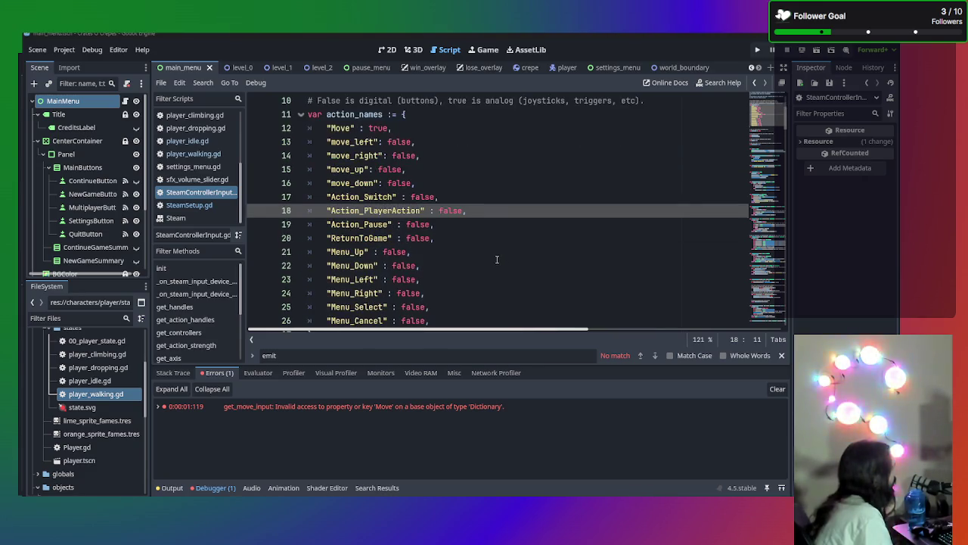
pyautogui.click(549, 277)
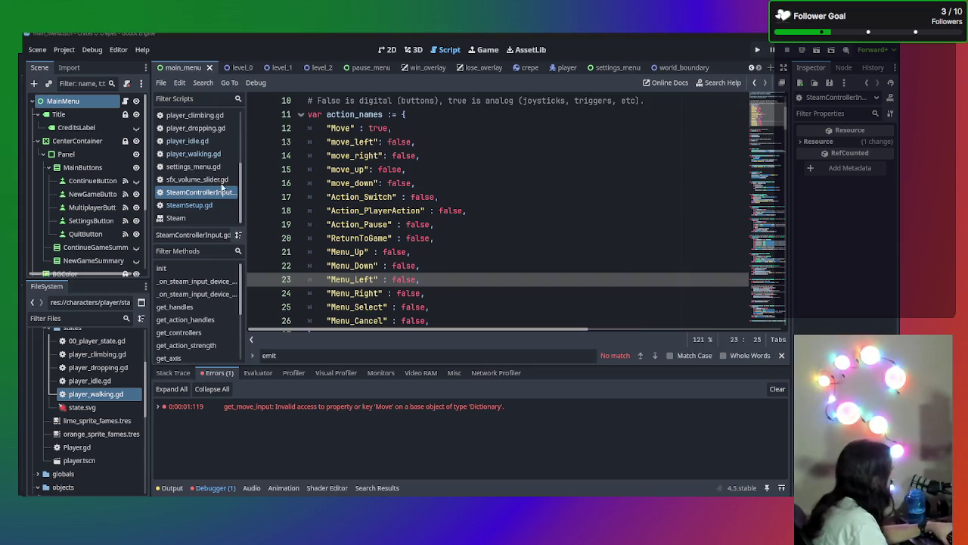
# - Run the game, start a New Game, walk the player left and right, then close the debug window
pyautogui.click(488, 173)
pyautogui.press('F5')
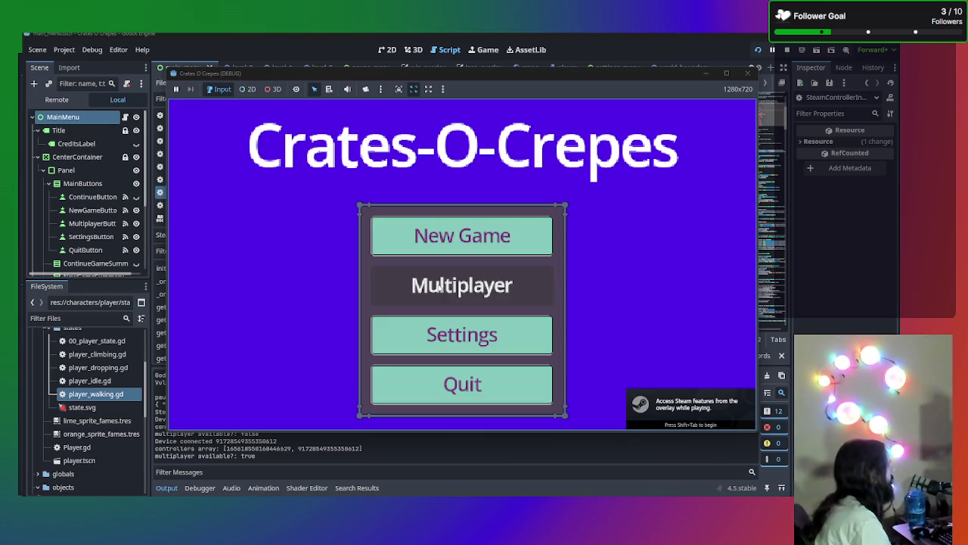
pyautogui.click(491, 240)
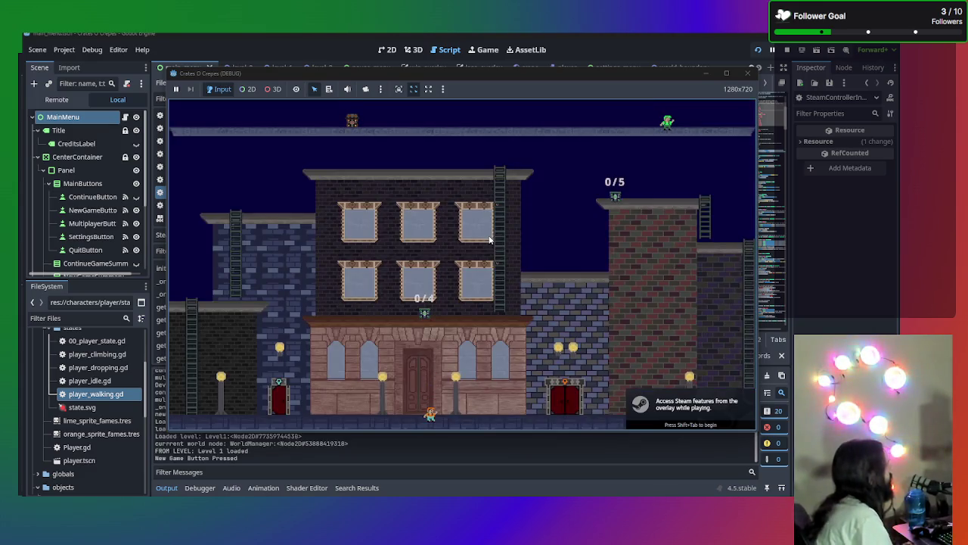
pyautogui.press('Left')
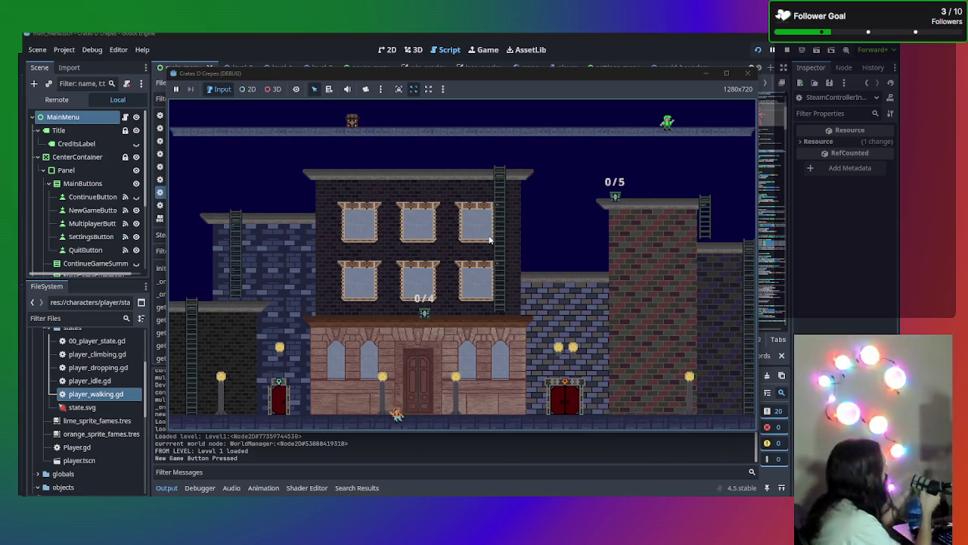
pyautogui.press('Right')
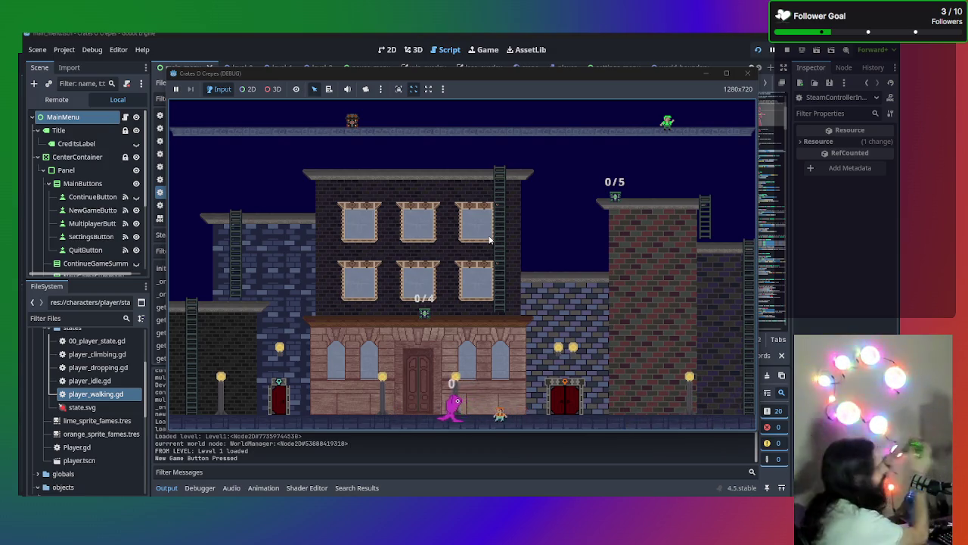
pyautogui.press('Left')
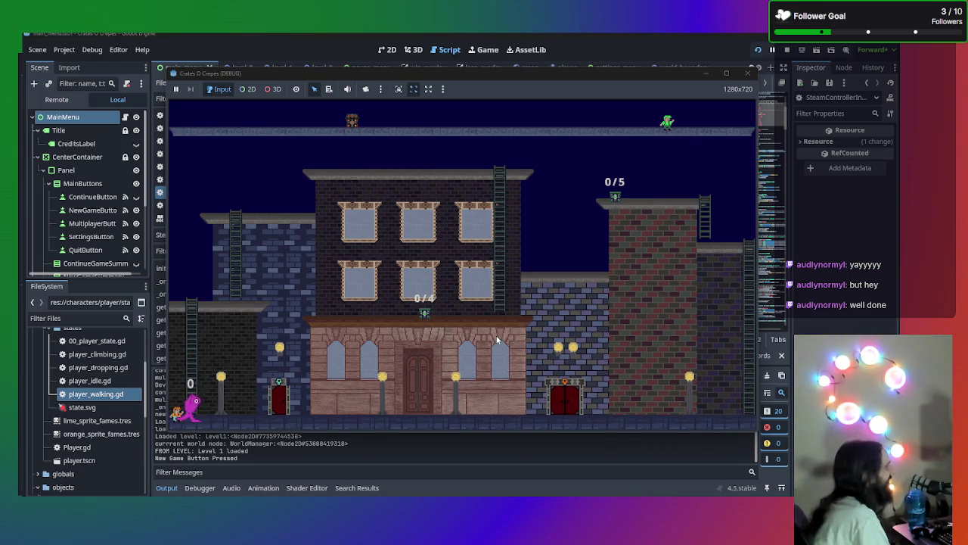
pyautogui.click(749, 74)
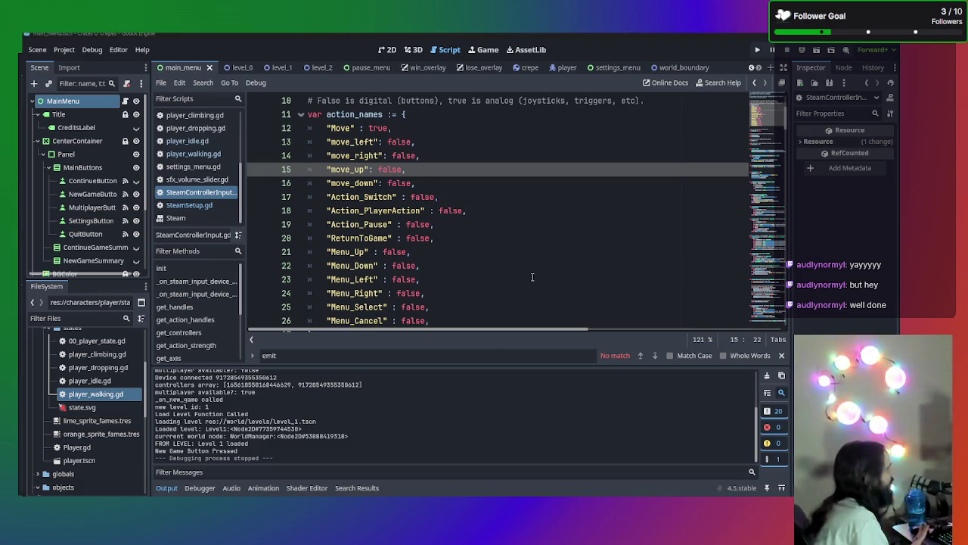
pyautogui.scroll(3, 200, 174)
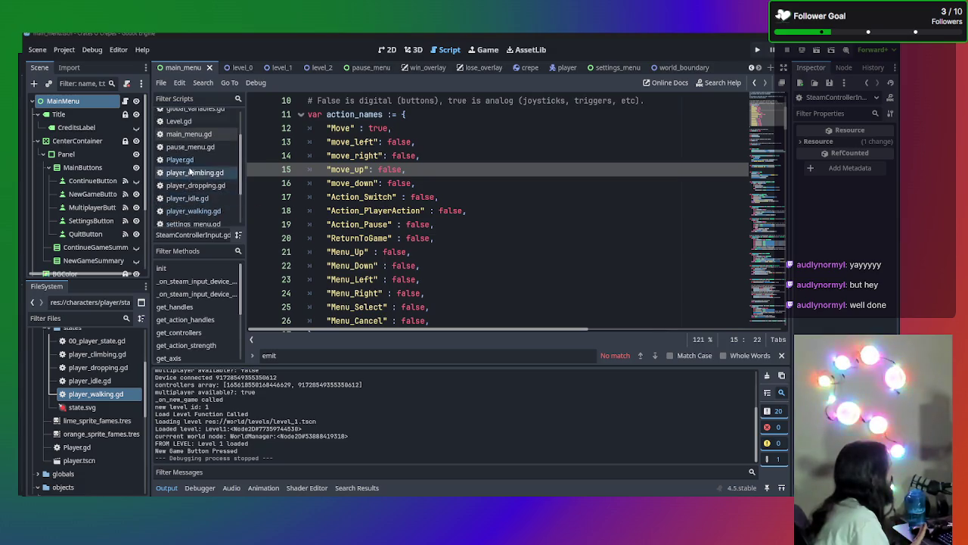
pyautogui.scroll(2, 204, 181)
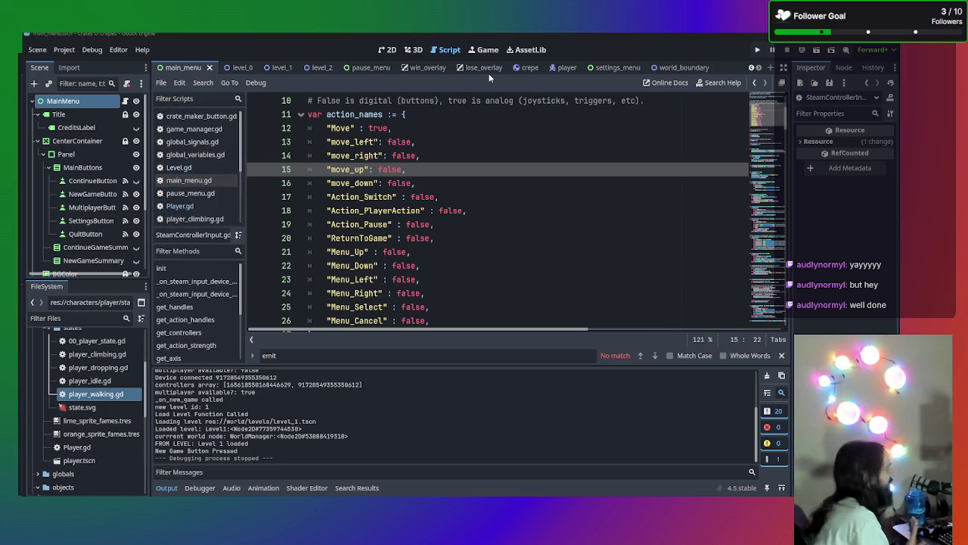
pyautogui.scroll(-3, 499, 167)
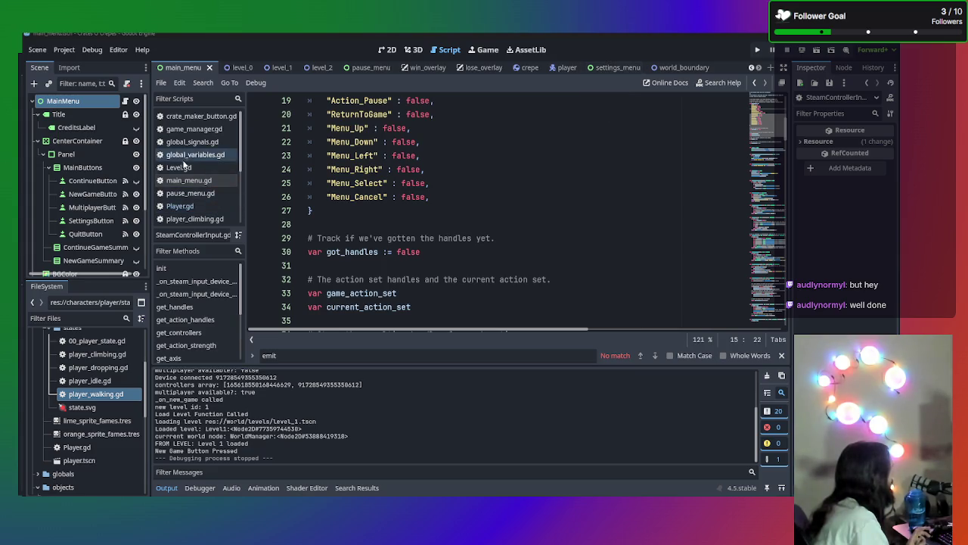
# - Open Player.gd and select the end of the climb_direction call on line 153 through .y
pyautogui.click(205, 211)
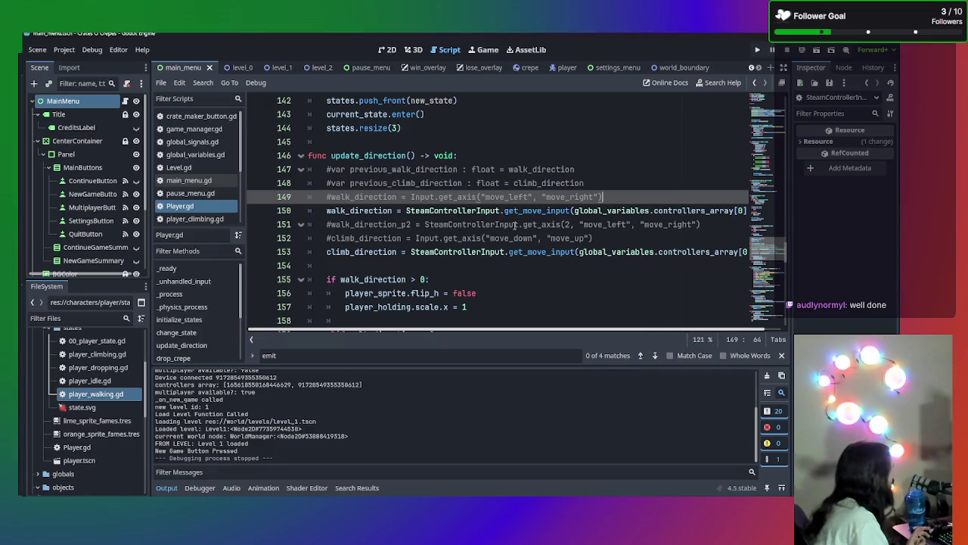
pyautogui.click(745, 252)
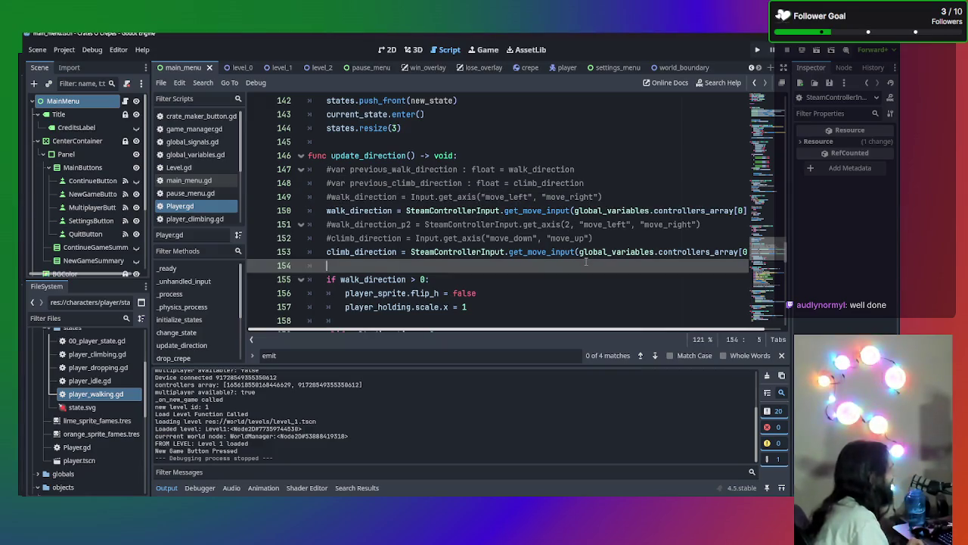
pyautogui.click(695, 270)
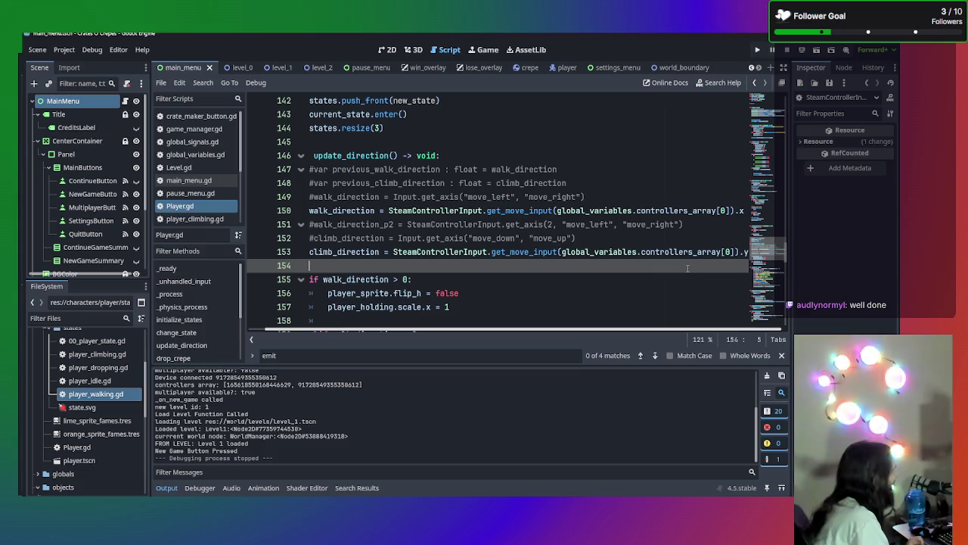
pyautogui.click(675, 252)
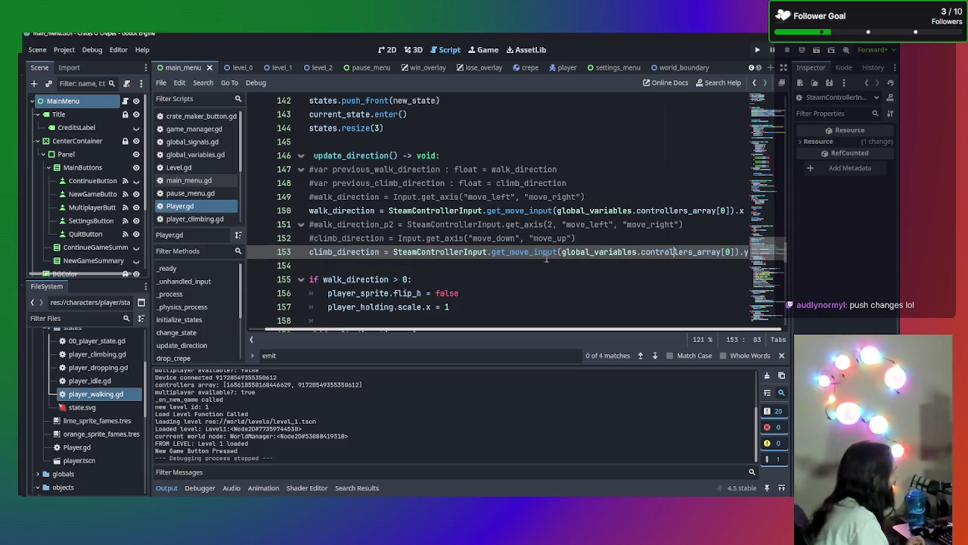
pyautogui.moveTo(676, 252); pyautogui.dragTo(751, 252)
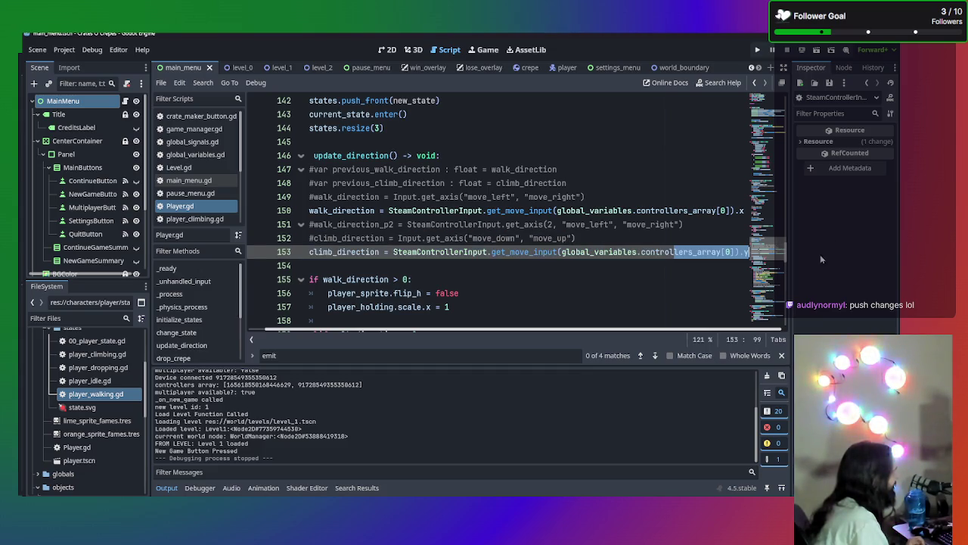
pyautogui.click(680, 267)
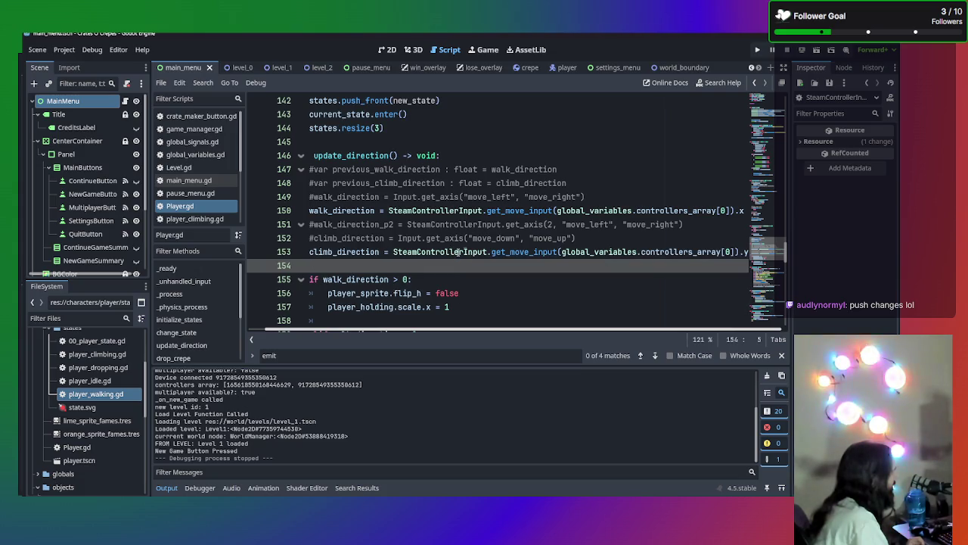
# - Check get_move_input's documentation and the .y component used in update_direction
pyautogui.moveTo(469, 251)
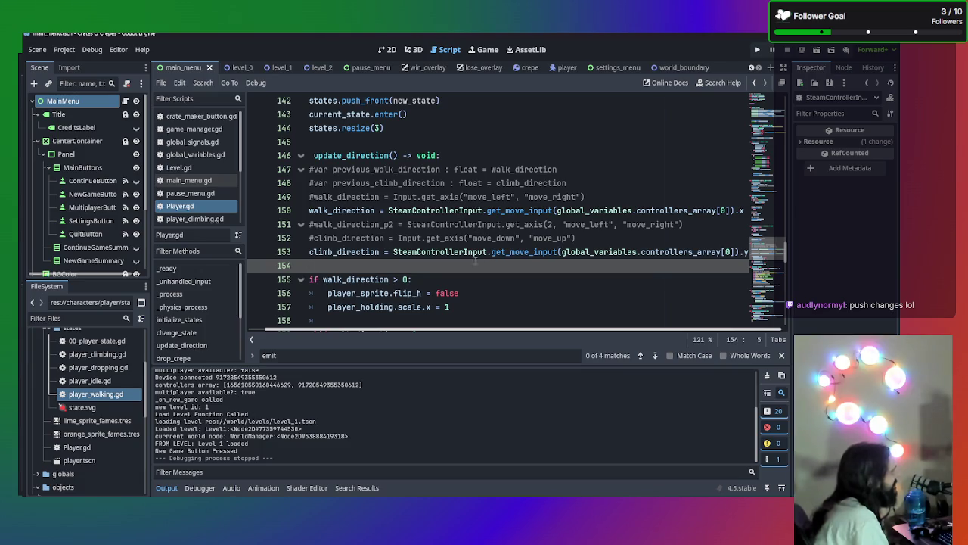
pyautogui.moveTo(502, 243)
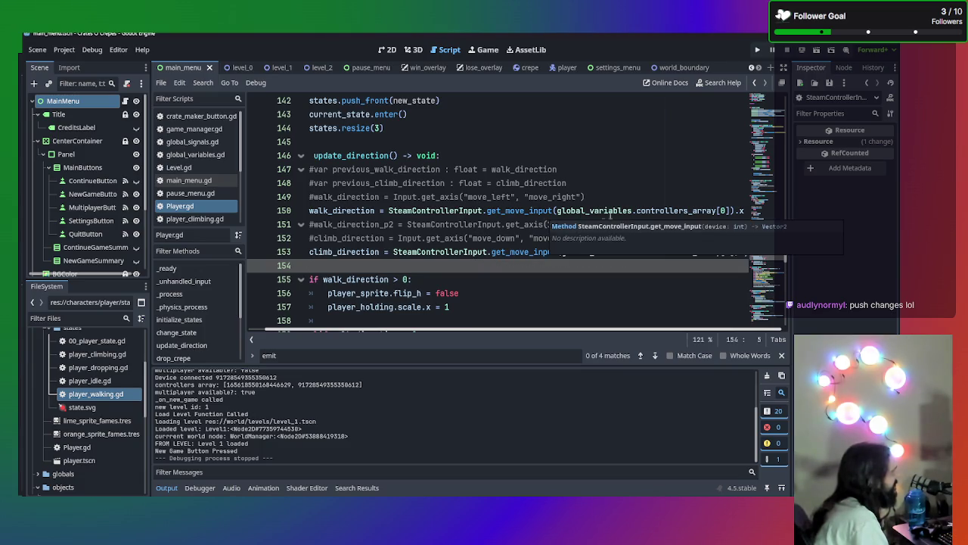
pyautogui.scroll(-1, 701, 249)
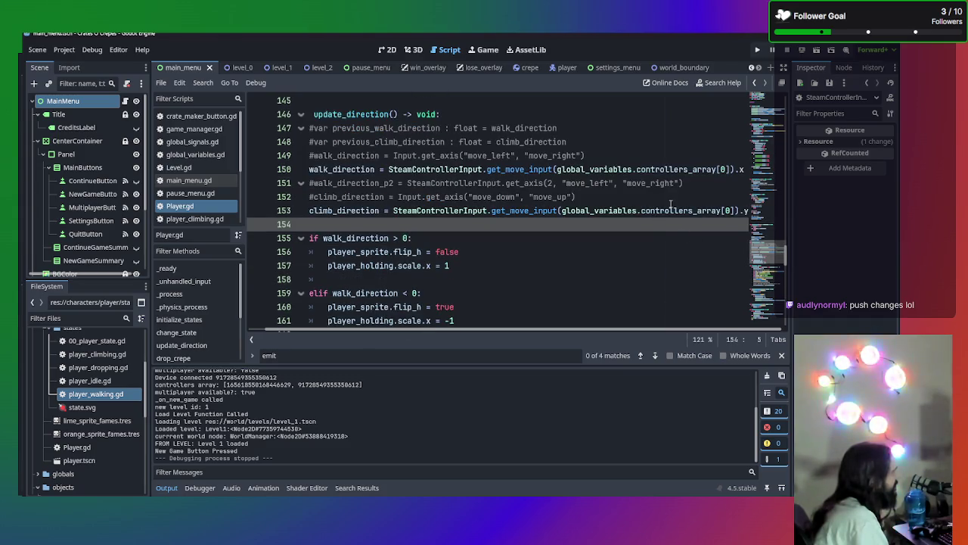
pyautogui.click(745, 215)
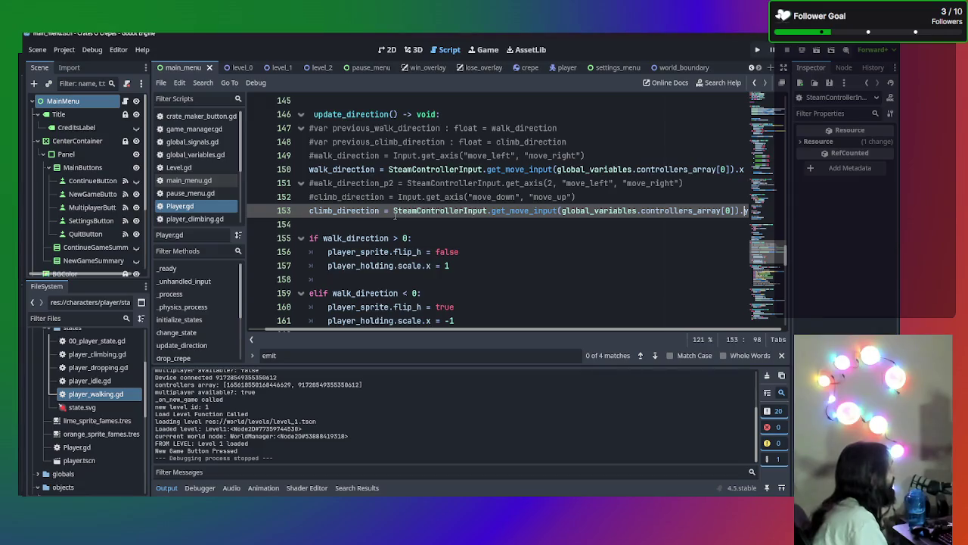
pyautogui.moveTo(394, 217)
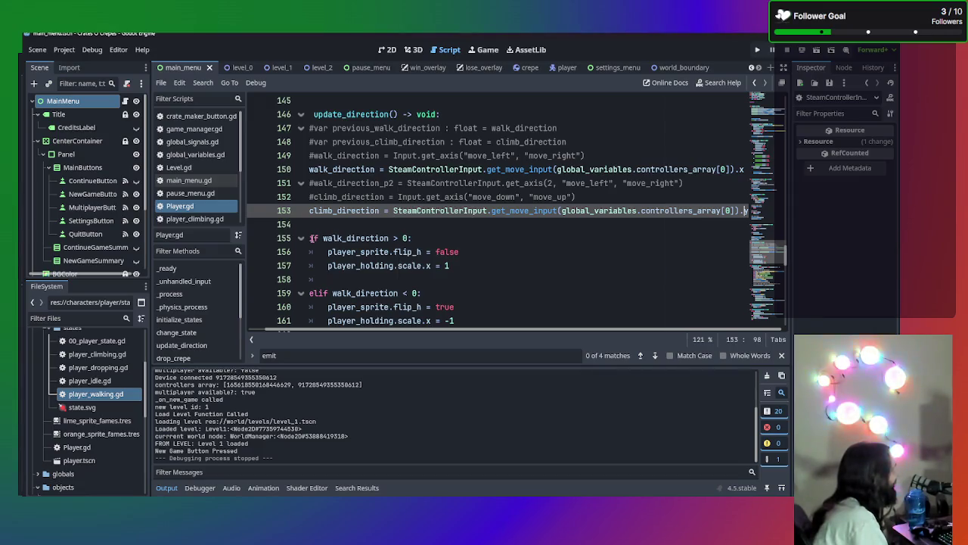
pyautogui.scroll(-1, 436, 233)
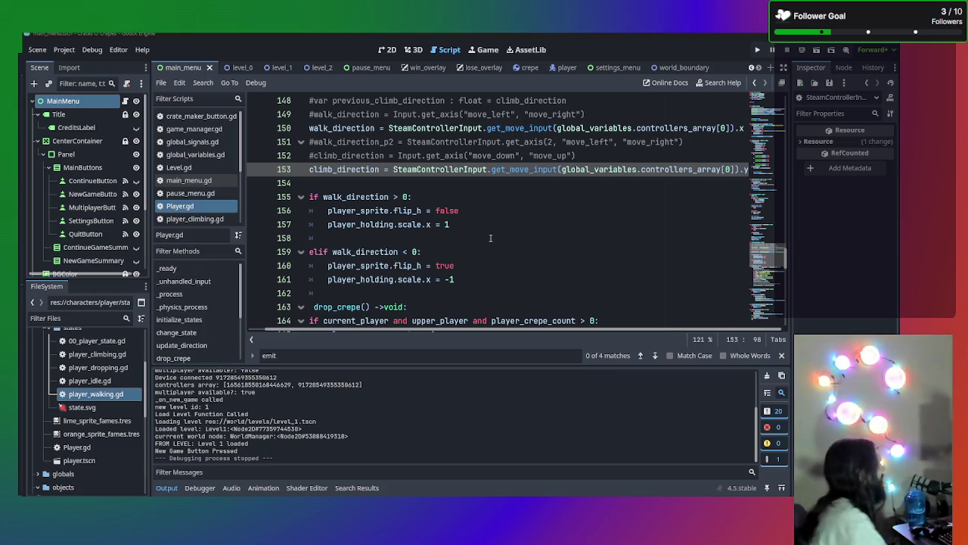
pyautogui.click(564, 210)
# - Run the game again, start a new game, and walk and climb the player along the ladders
pyautogui.press('F5')
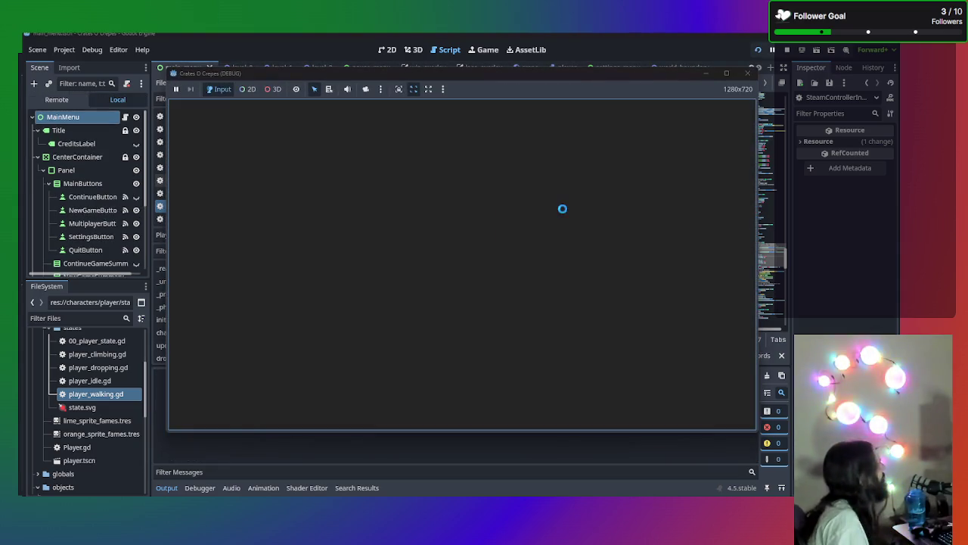
pyautogui.press('Return')
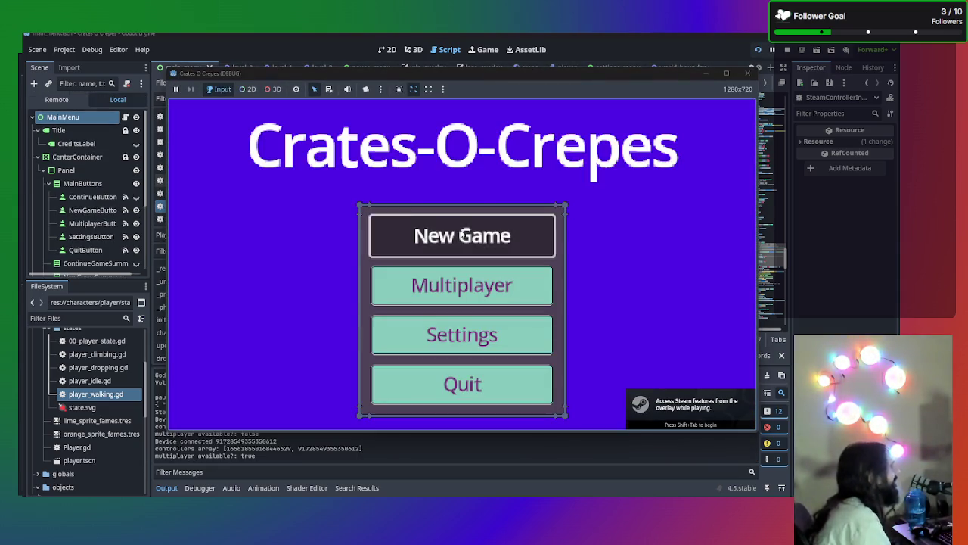
pyautogui.press('Left')
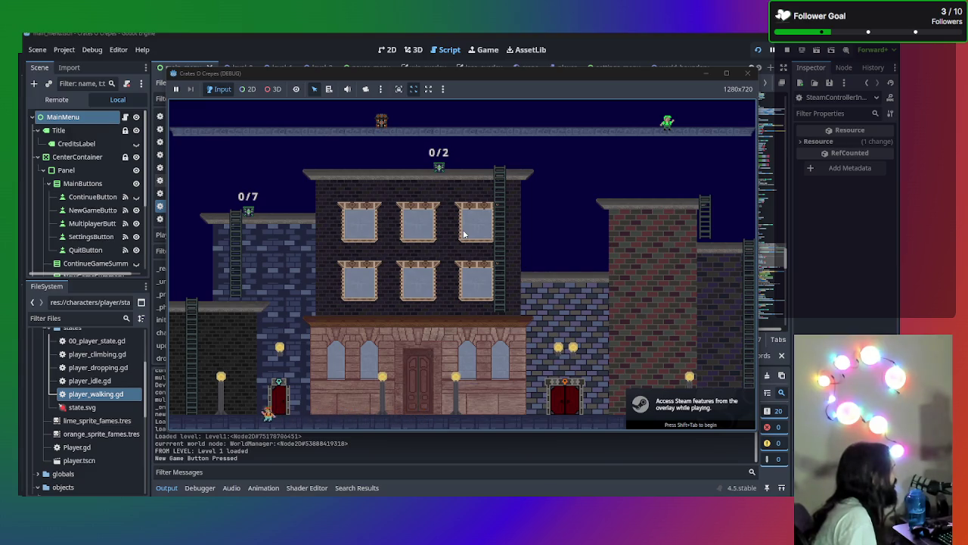
pyautogui.press('Up')
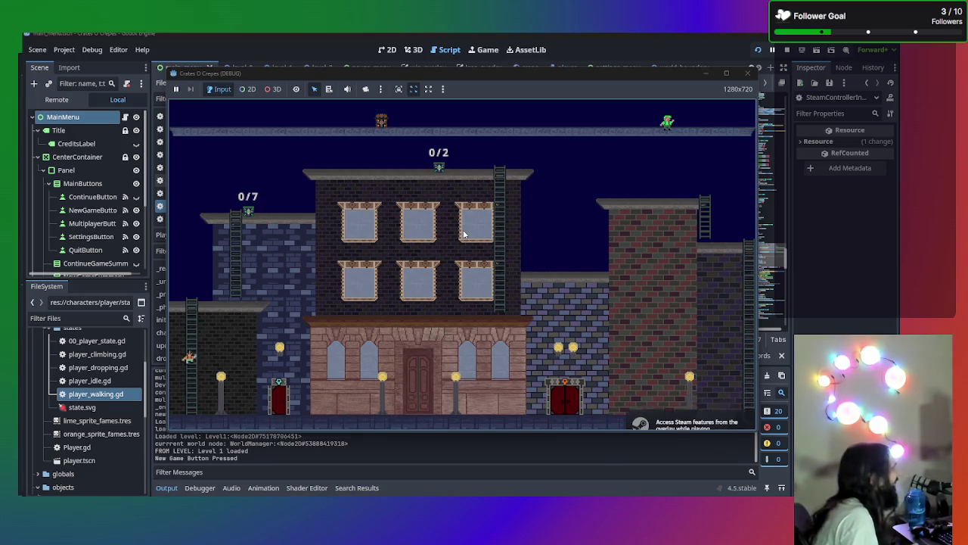
pyautogui.press('Right')
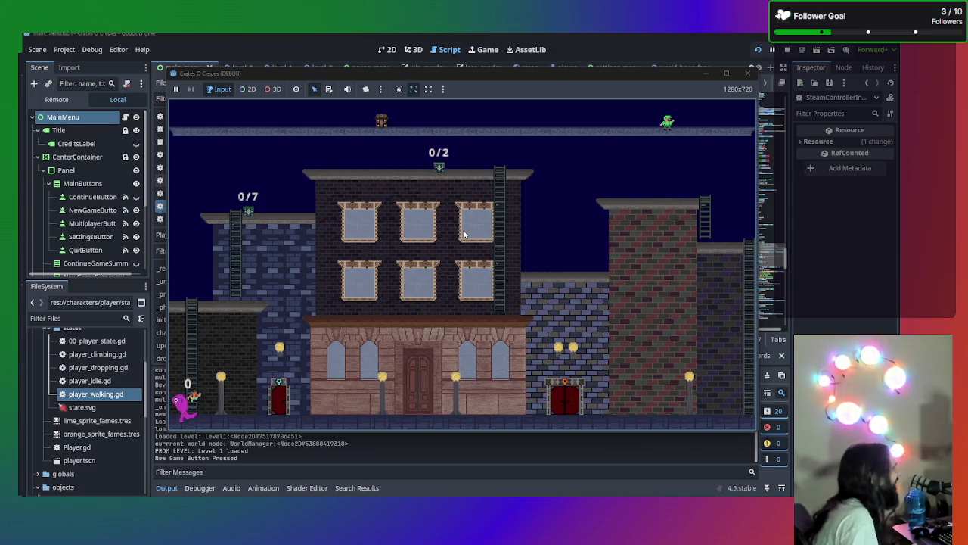
pyautogui.press('Right')
pyautogui.press('Up')
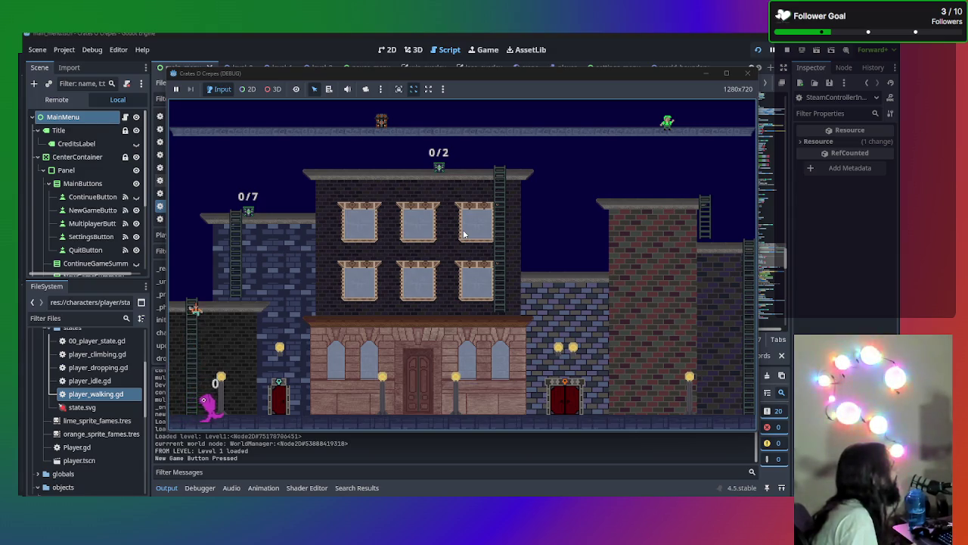
pyautogui.press('Right')
pyautogui.press('Up')
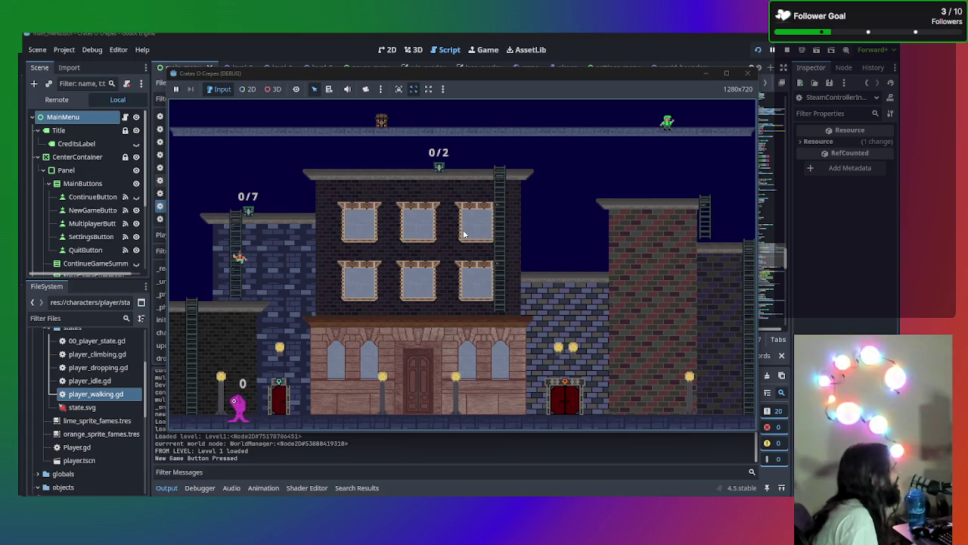
pyautogui.press('Right')
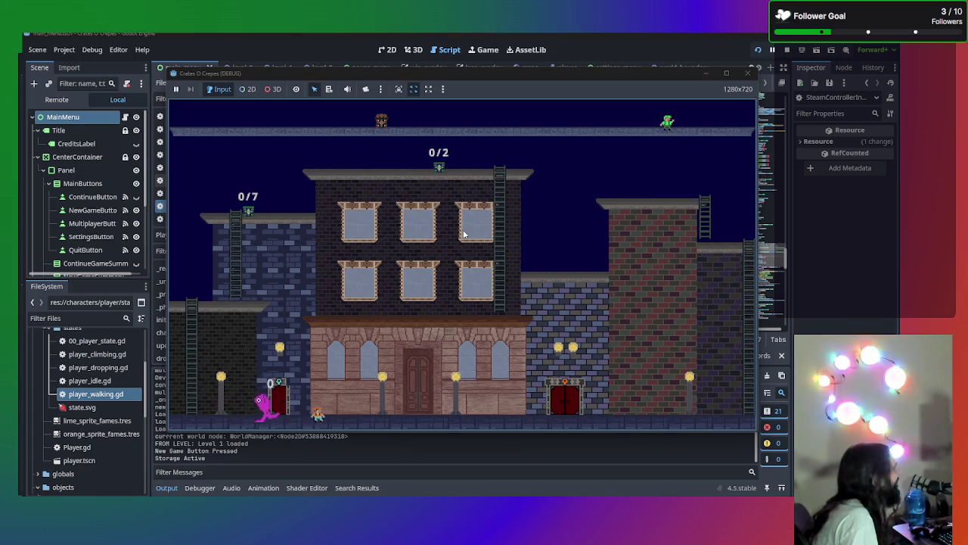
pyautogui.press('Right')
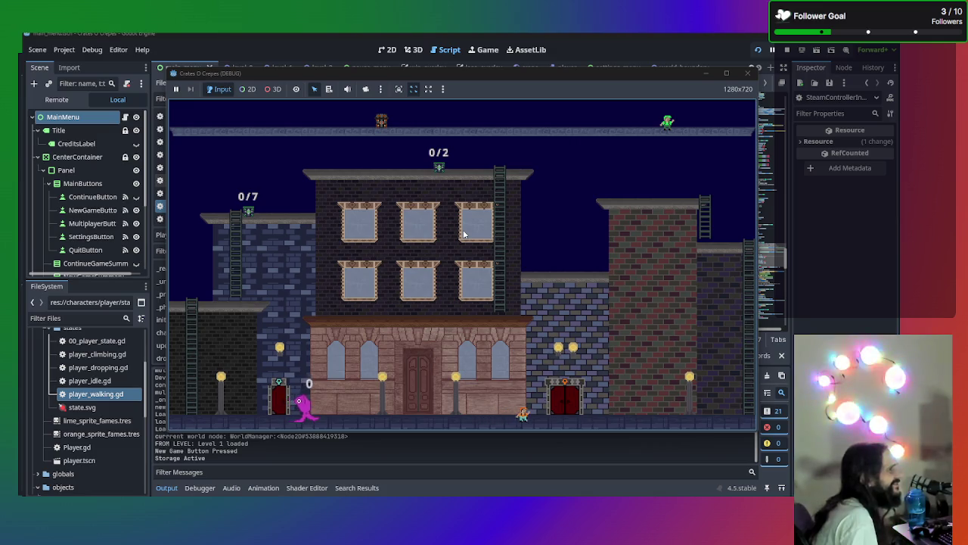
# - Stop the running game and open SteamControllerInput.gd from the scripts list
pyautogui.click(747, 73)
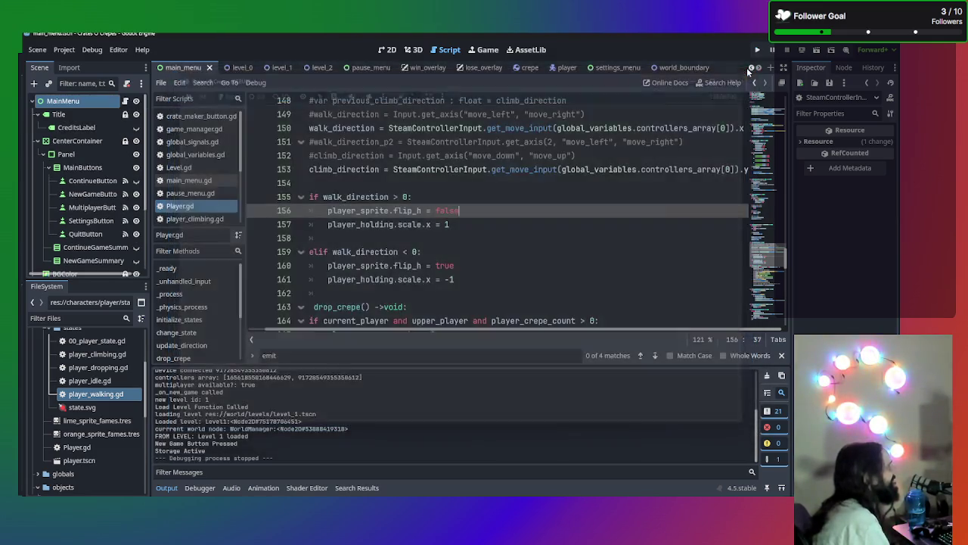
pyautogui.scroll(-5, 199, 189)
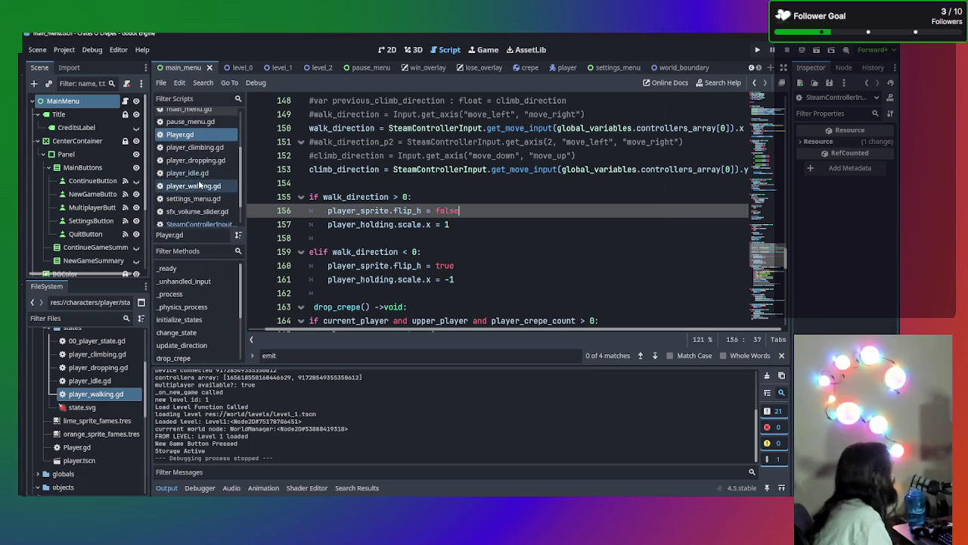
pyautogui.click(199, 192)
# - In get_move_input, delete the '-' before action_data.y on line 124
pyautogui.scroll(-15, 480, 226)
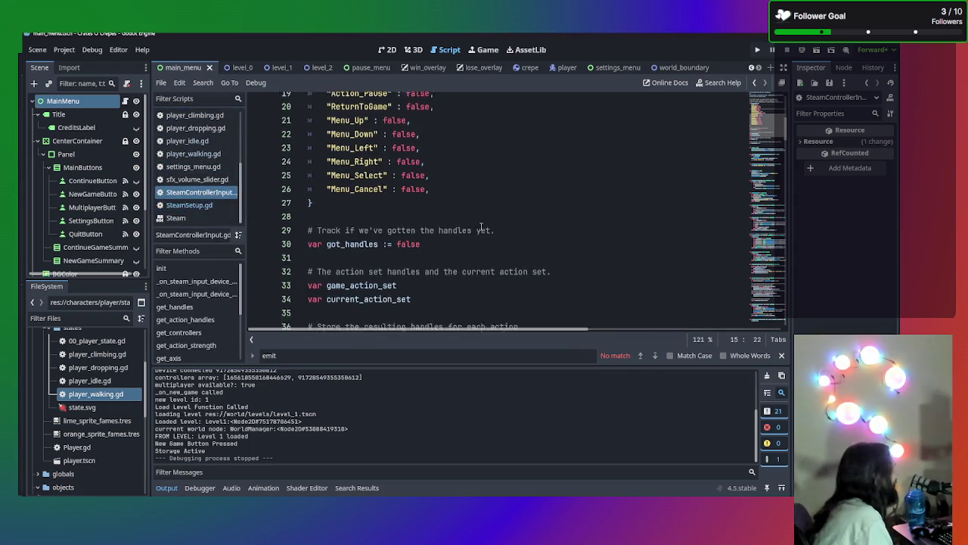
pyautogui.scroll(-8, 481, 226)
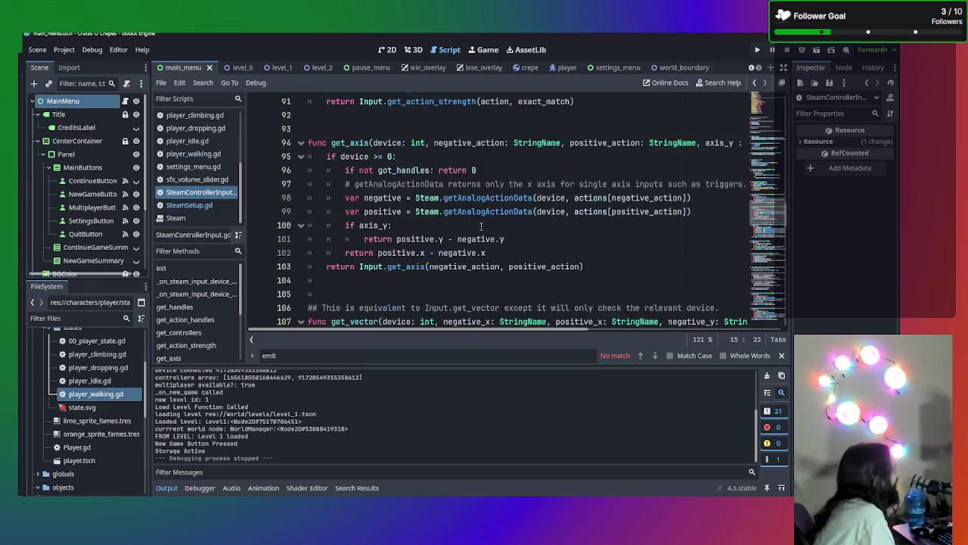
pyautogui.scroll(-5, 478, 225)
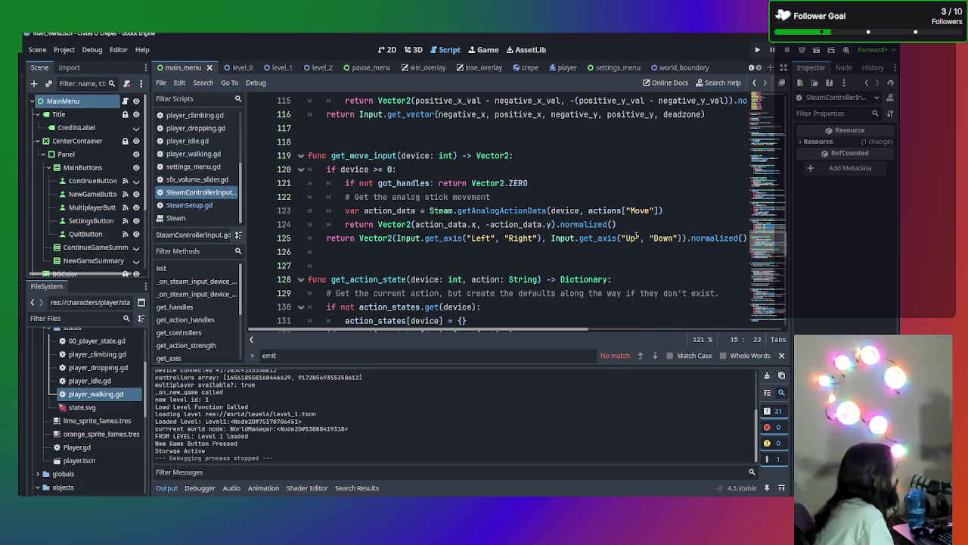
pyautogui.doubleClick(485, 225)
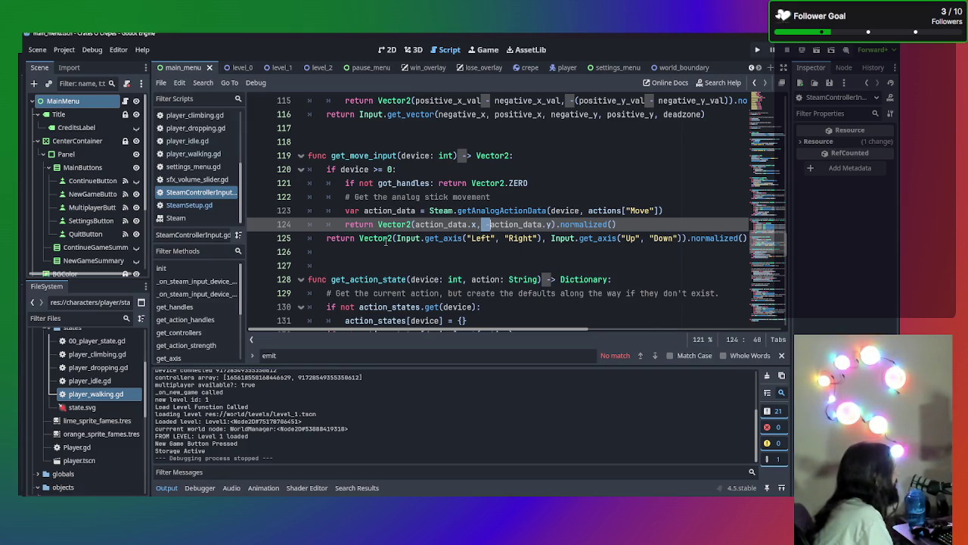
pyautogui.moveTo(386, 240)
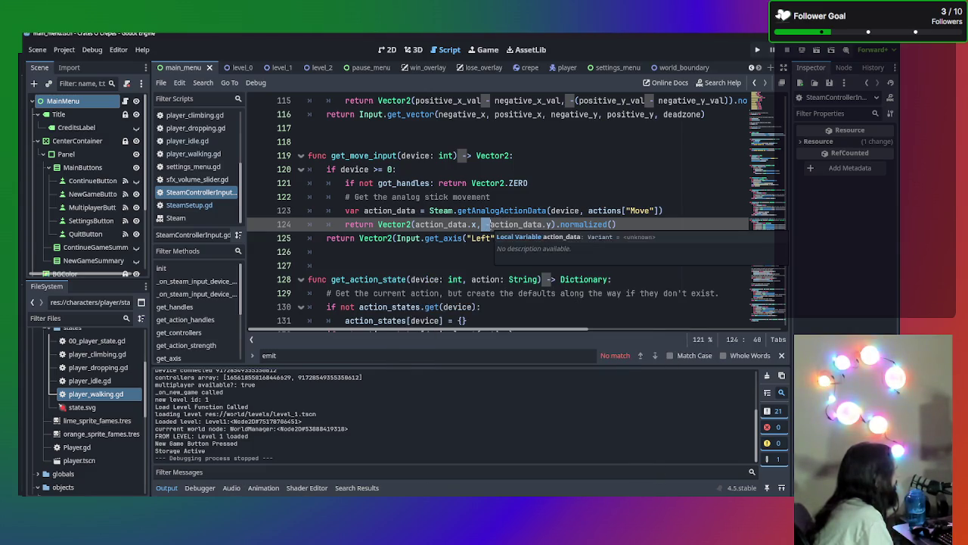
pyautogui.click(489, 225)
pyautogui.moveTo(608, 238)
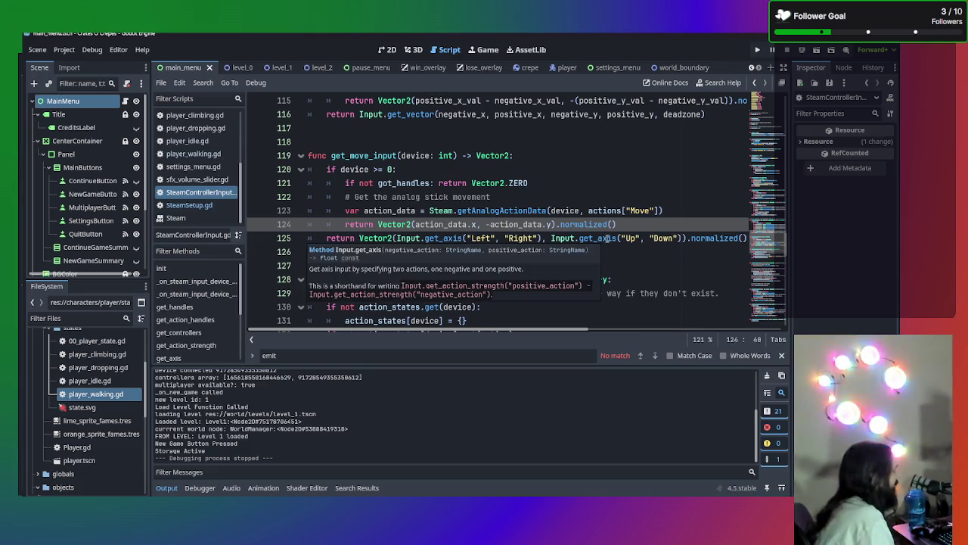
pyautogui.press('BackSpace')
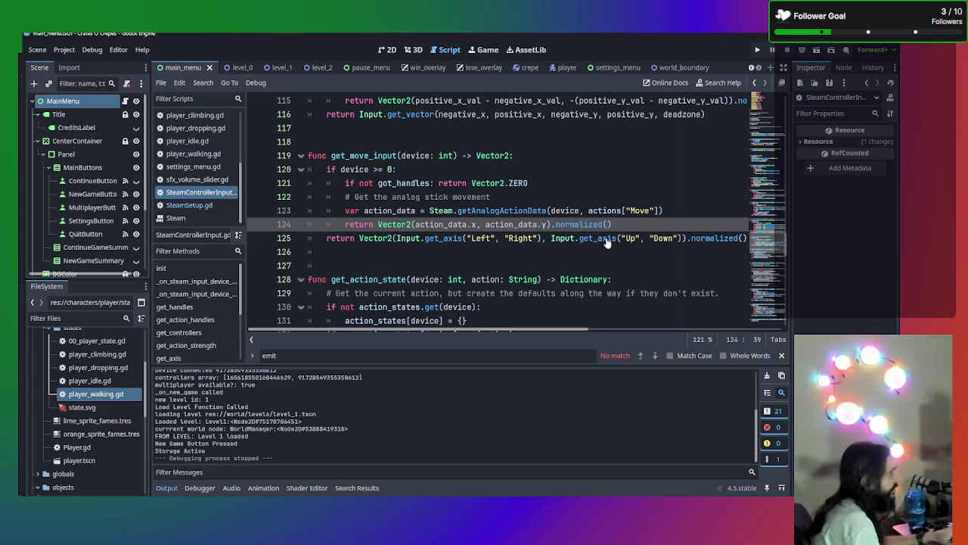
# - Run the project with F5, start a New Game, and climb the first ladders in Level 1
pyautogui.press('F5')
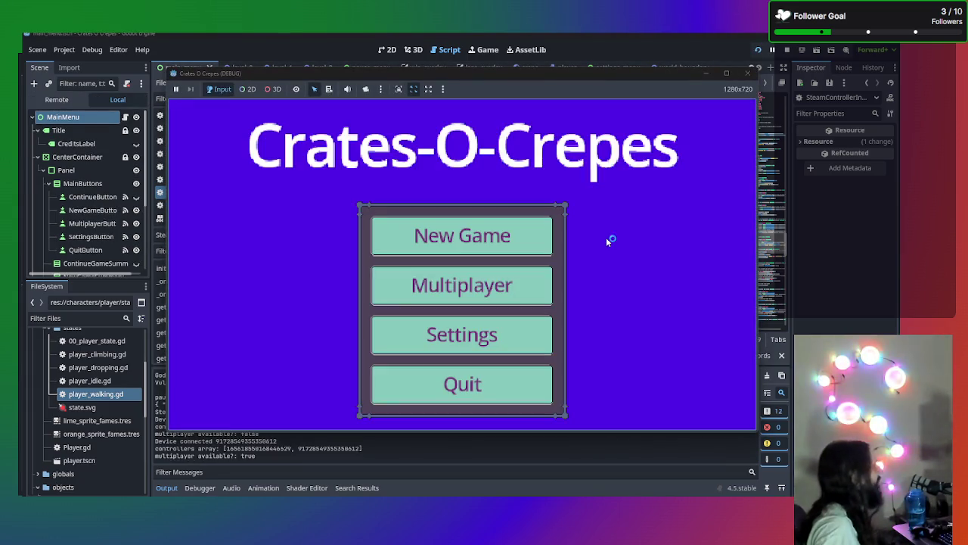
pyautogui.click(522, 231)
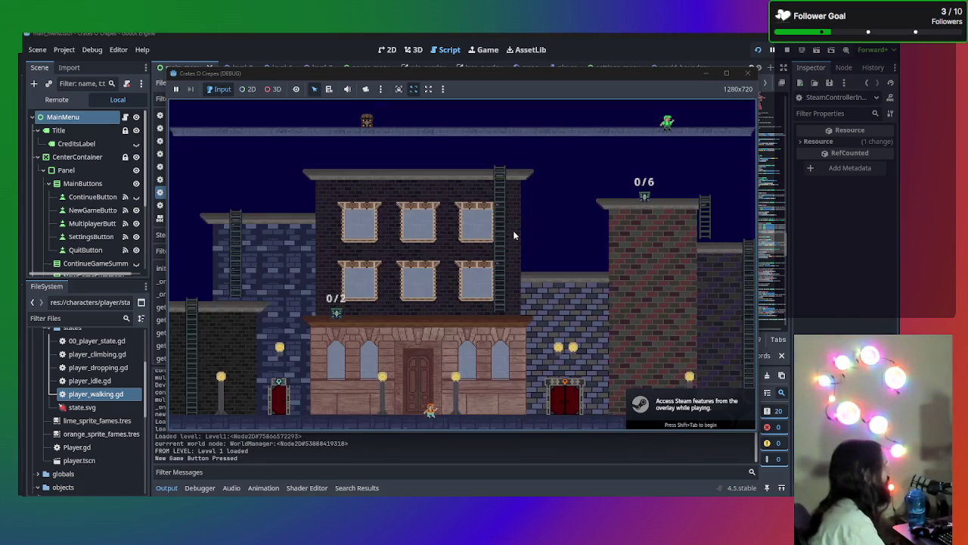
pyautogui.press('Left')
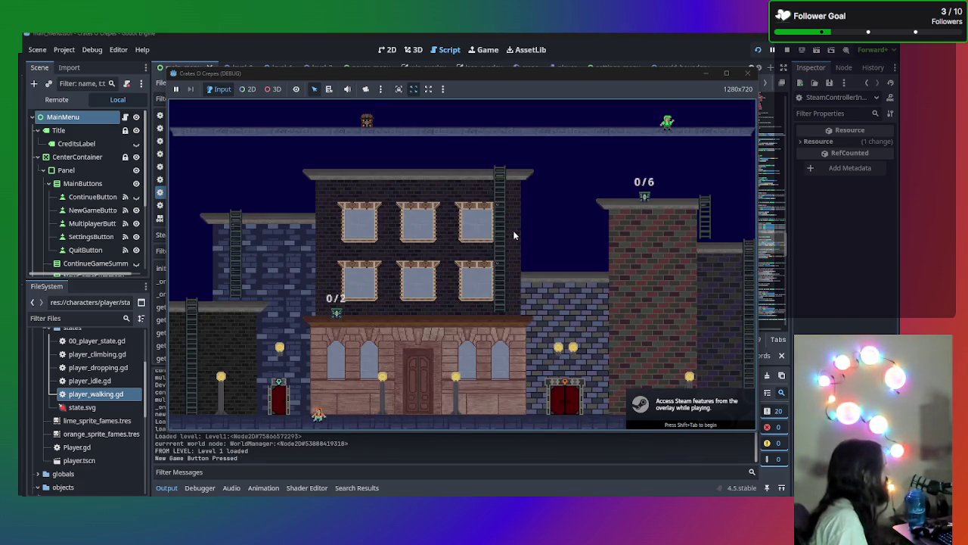
pyautogui.press('Up')
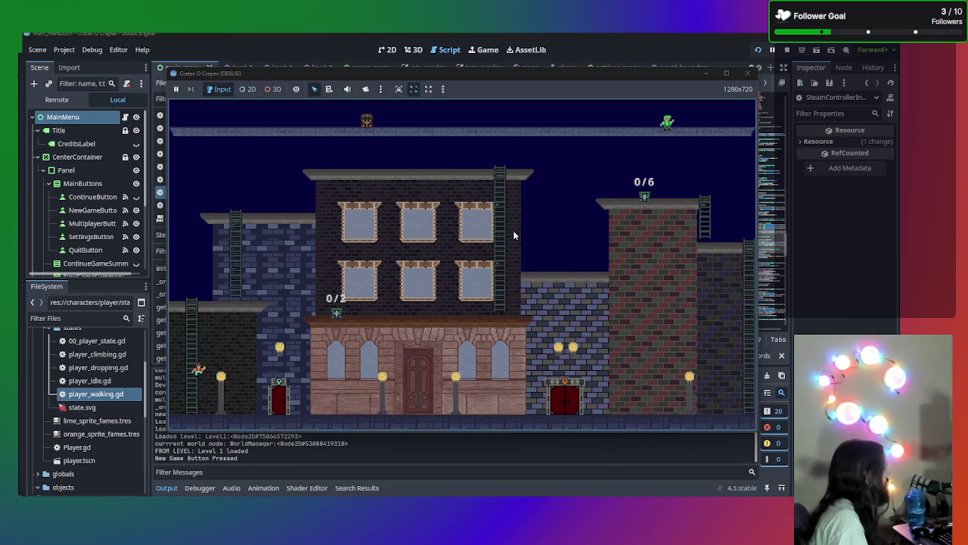
pyautogui.press('Right')
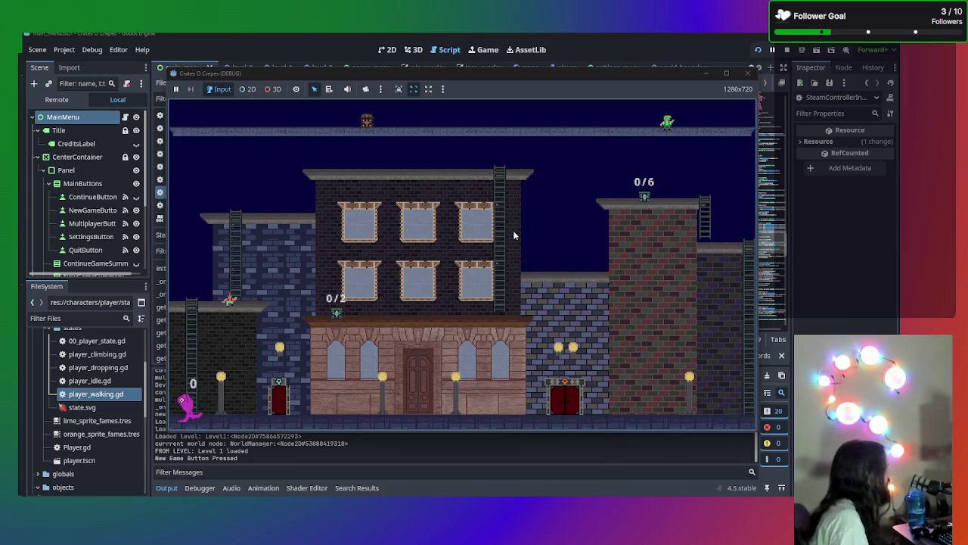
pyautogui.press('Up')
pyautogui.press('Up')
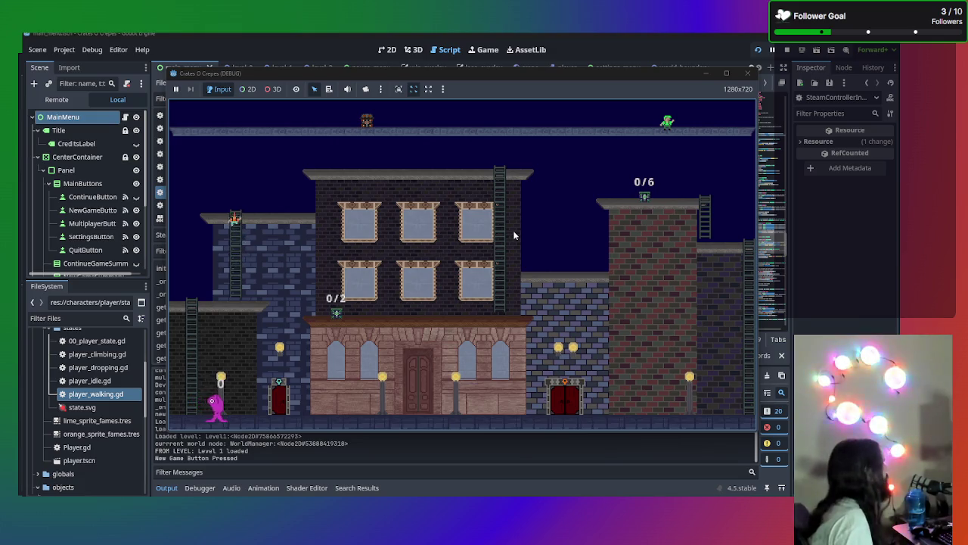
pyautogui.press('Right')
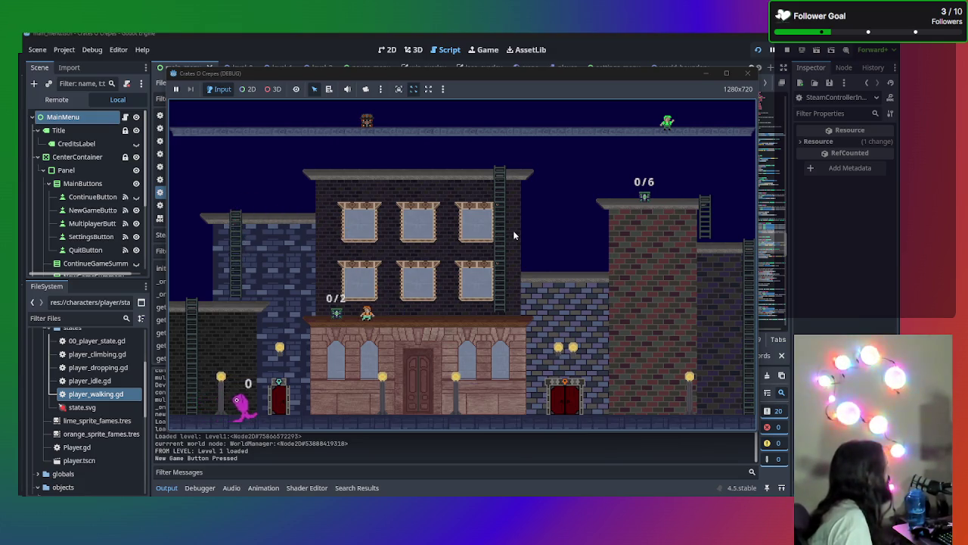
# - Walk the ledge, climb the next ladder to the roof, then drop to the awning ledge
pyautogui.press('Left')
pyautogui.press('Right')
pyautogui.press('Left')
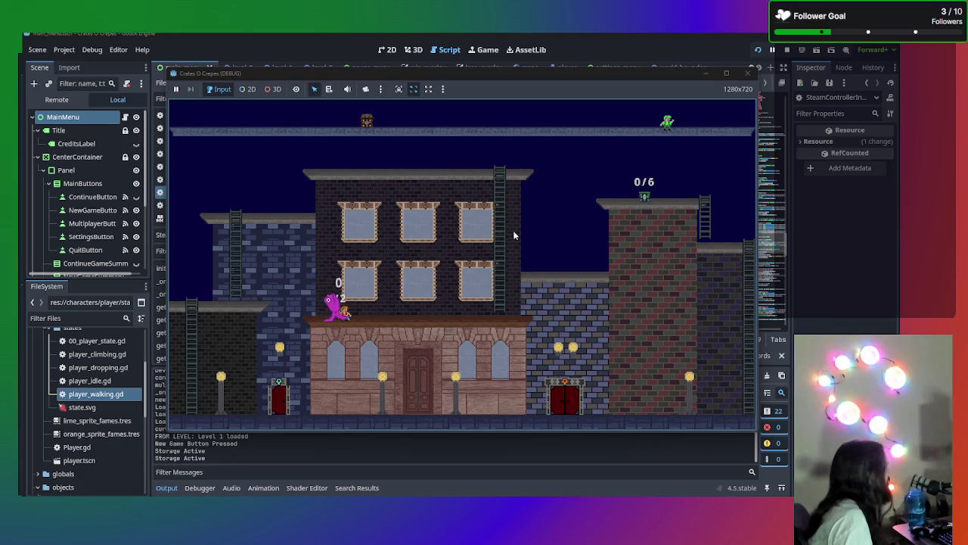
pyautogui.press('Right')
pyautogui.press('Right')
pyautogui.press('Up')
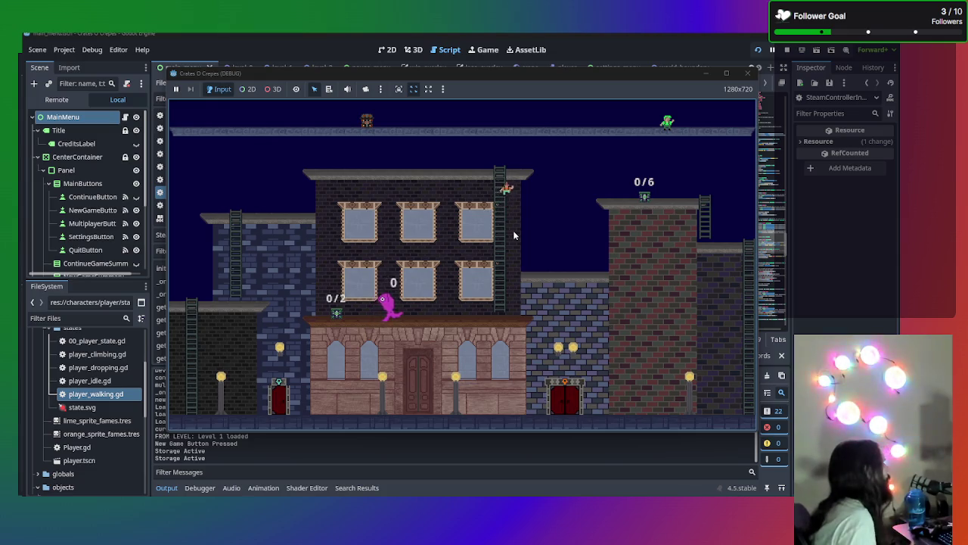
pyautogui.press('Left')
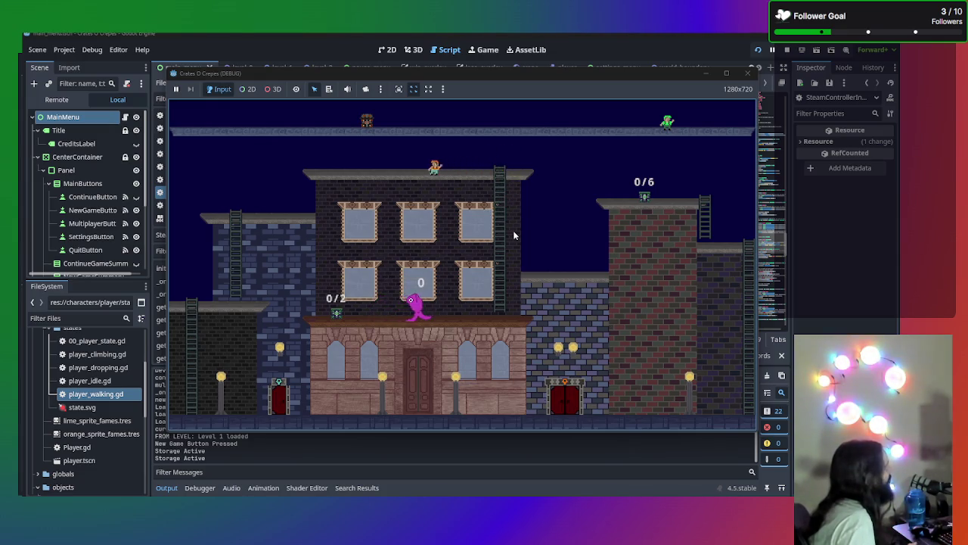
pyautogui.press('Down')
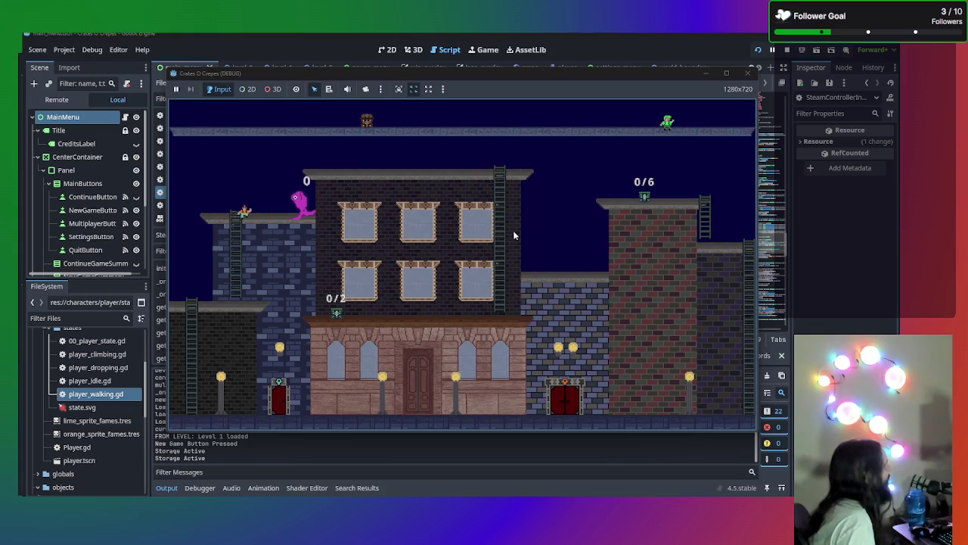
# - Climb the ladder again, dropping down and back up, then run across the roof
pyautogui.press('Right')
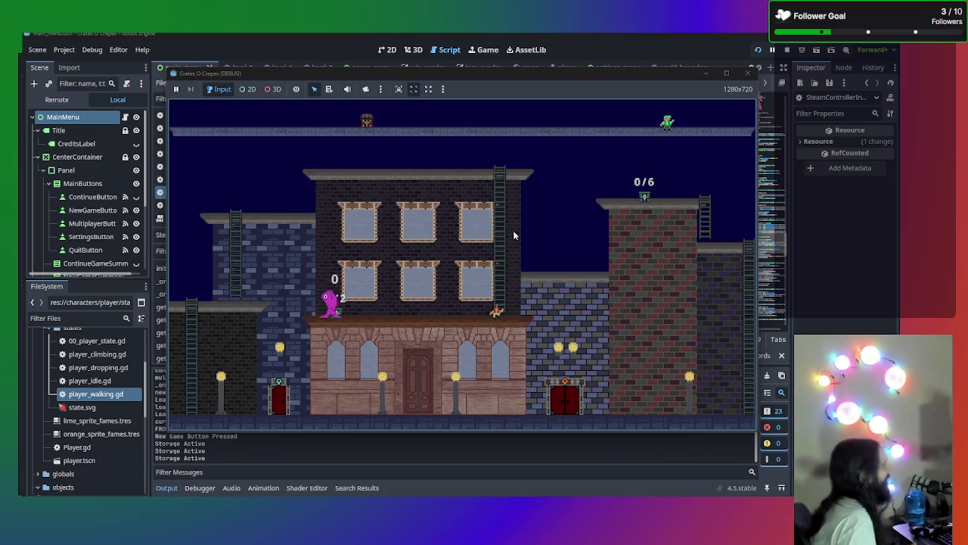
pyautogui.press('Up')
pyautogui.press('Down')
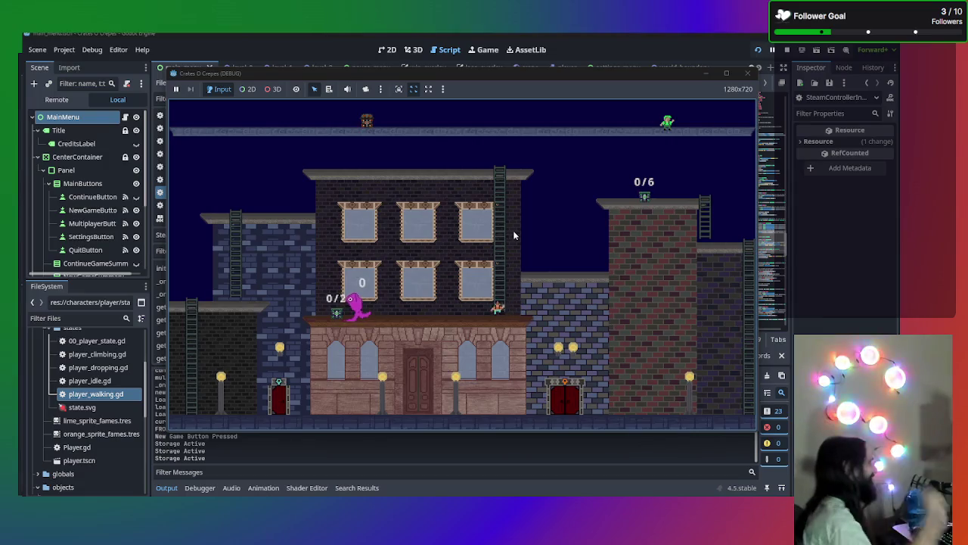
pyautogui.press('Up')
pyautogui.press('Up')
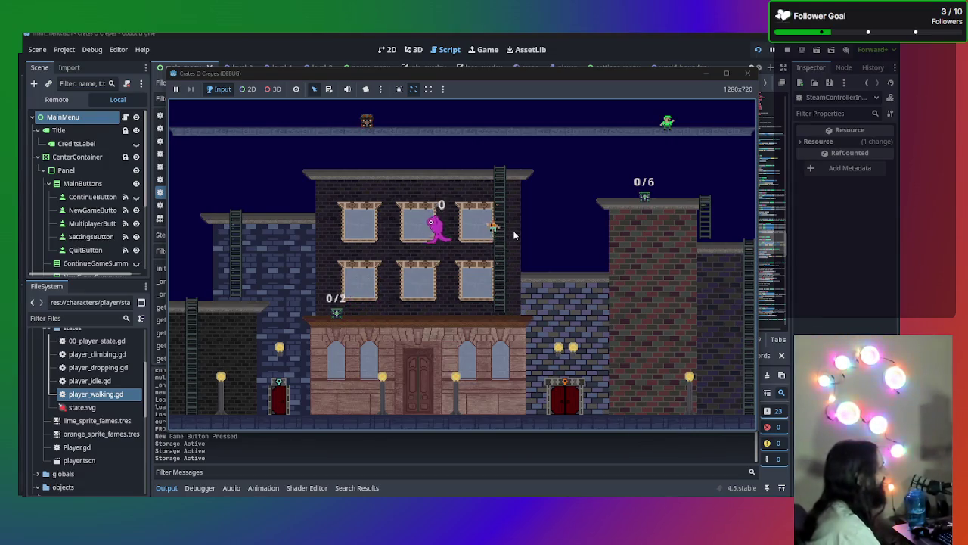
pyautogui.press('Left')
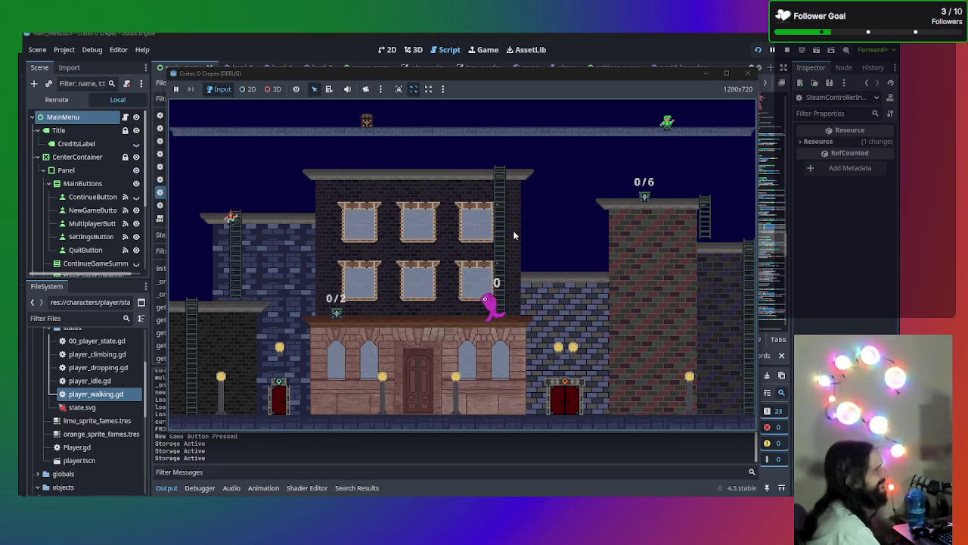
pyautogui.press('Right')
pyautogui.press('Right')
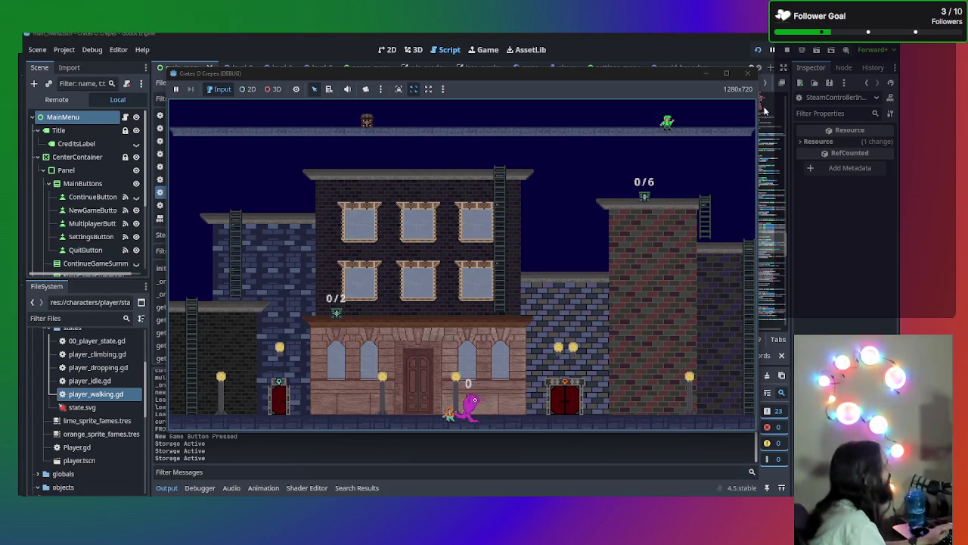
# - Stop the game and scroll SteamControllerInput.gd back up to get_vector
pyautogui.click(747, 73)
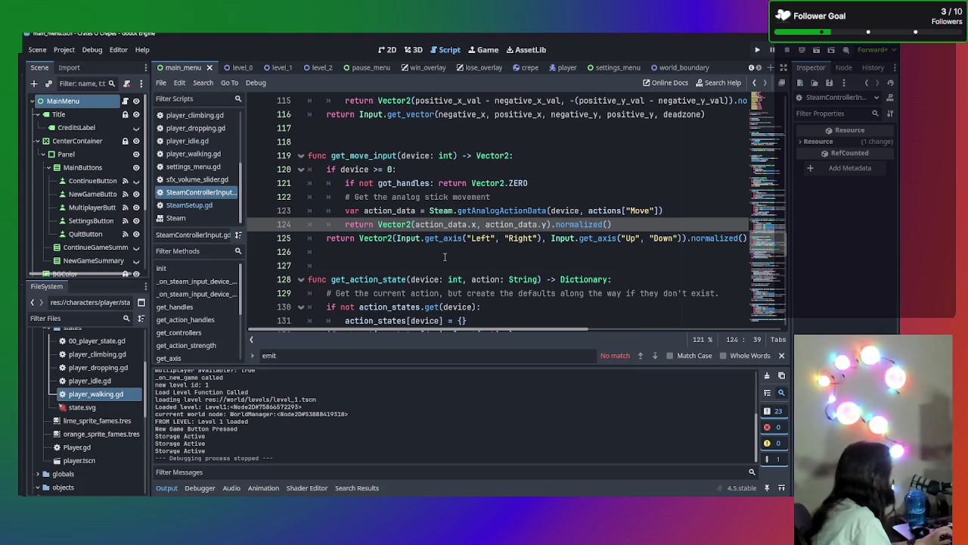
pyautogui.scroll(3, 444, 257)
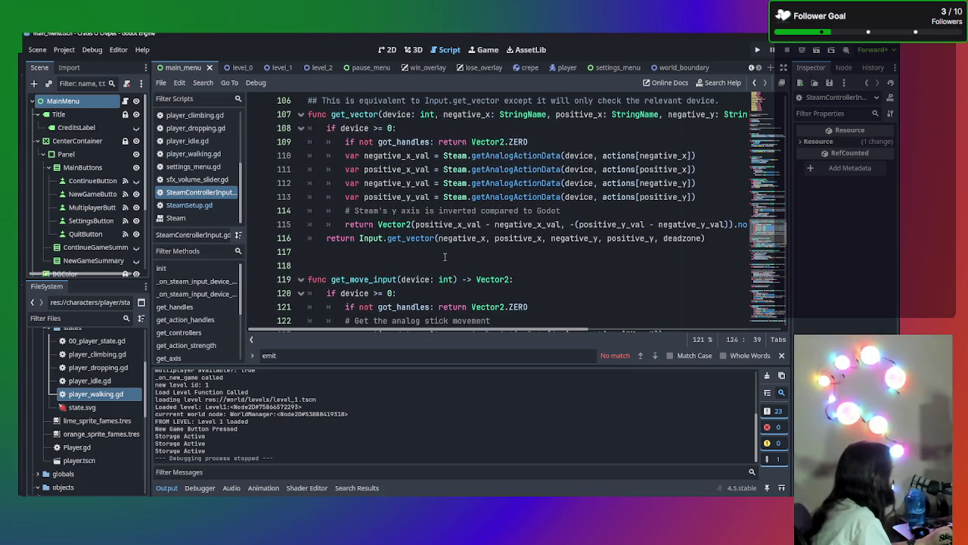